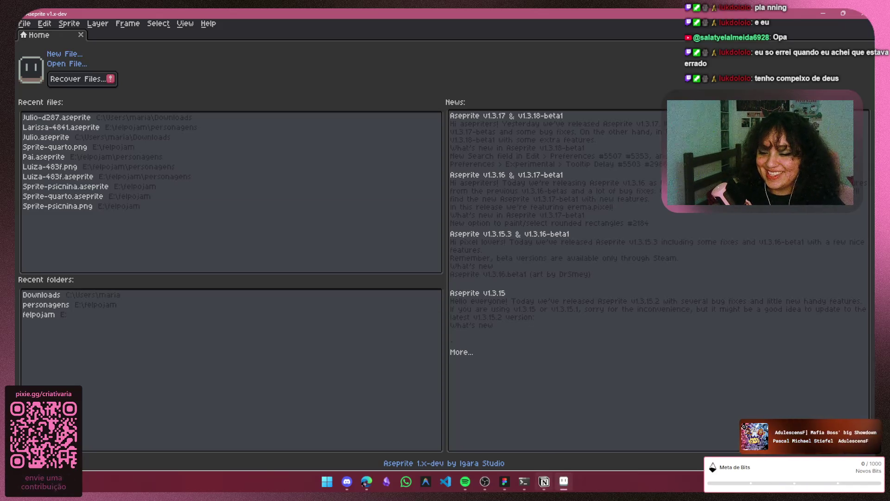
Switch from Aseprite's home screen to the Notion Tarefas board with Alt+Tab
key(alt+Tab)
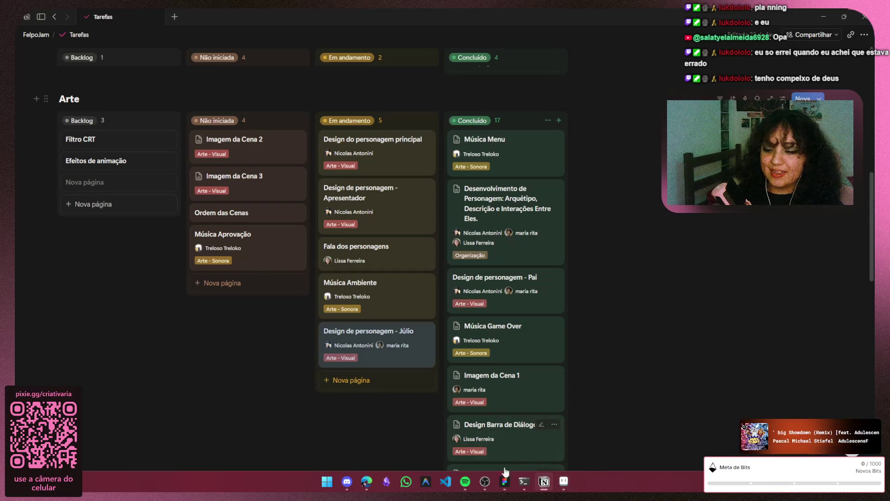
Move the Ordem das Cenas card from Não iniciada to the bottom of Em andamento
click(465, 481)
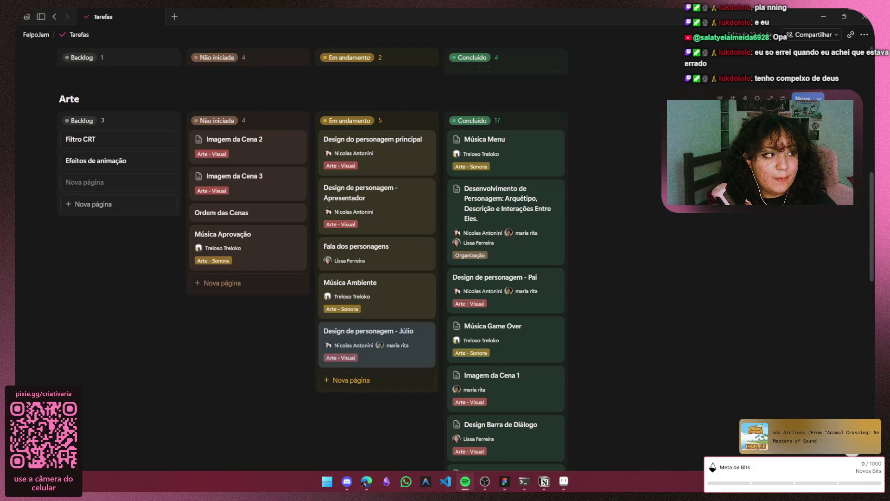
key(alt+Tab)
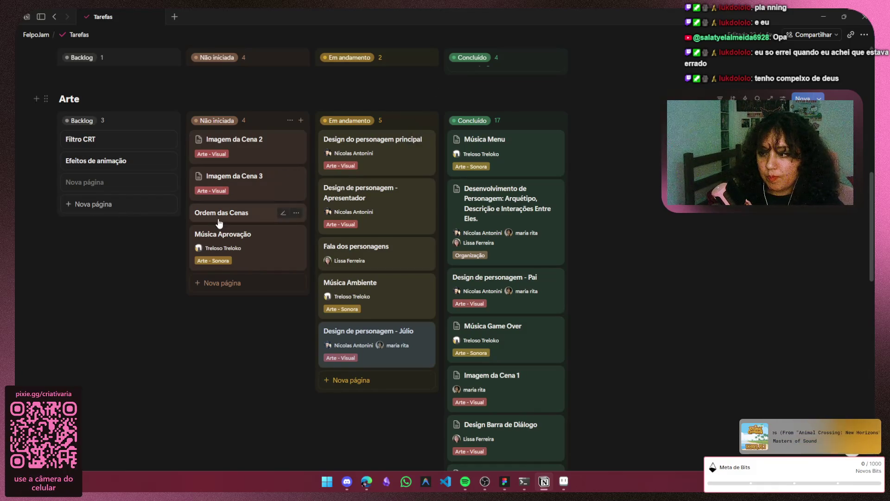
drag(218, 214, 363, 393)
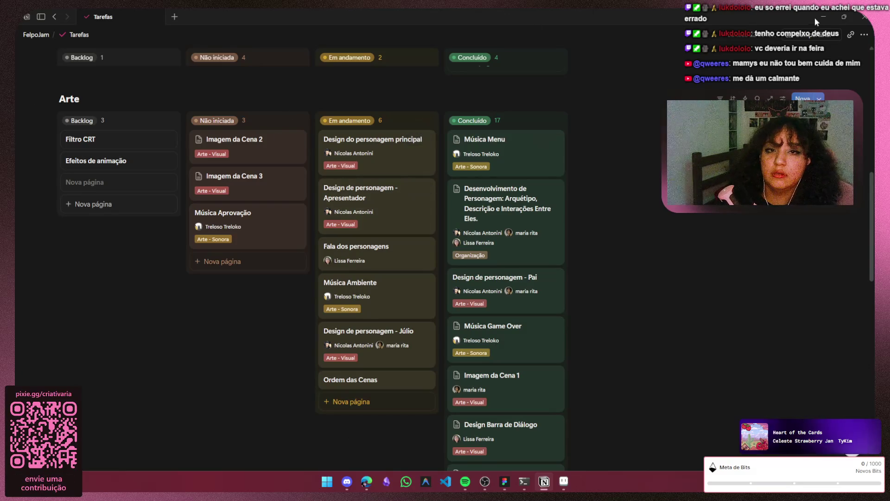
Open Apresentador.aseprite from E:\felpojam\personagens in Aseprite
click(564, 482)
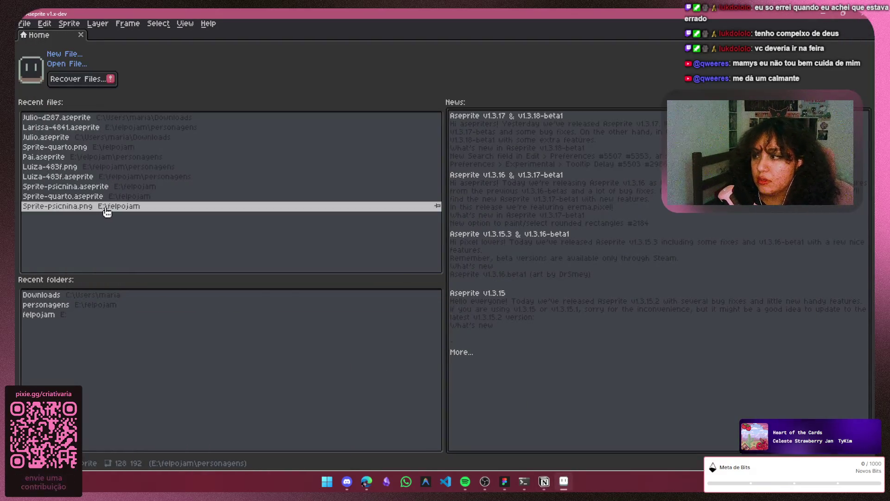
click(76, 65)
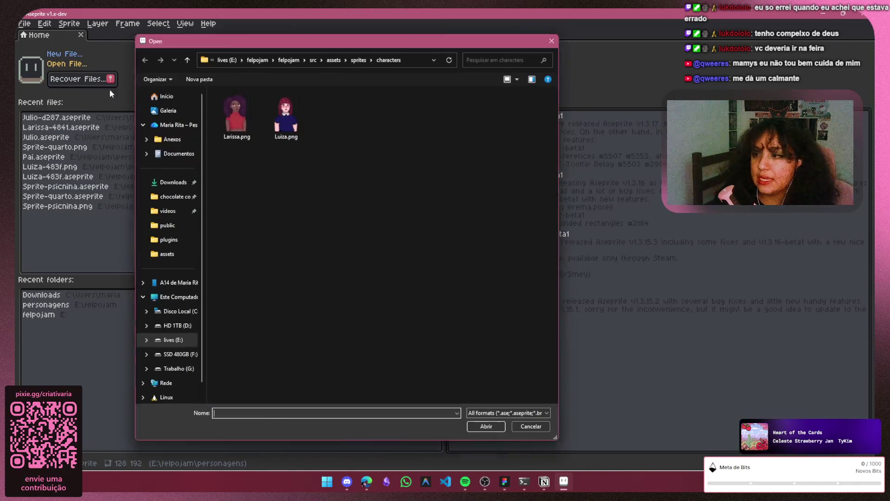
click(355, 60)
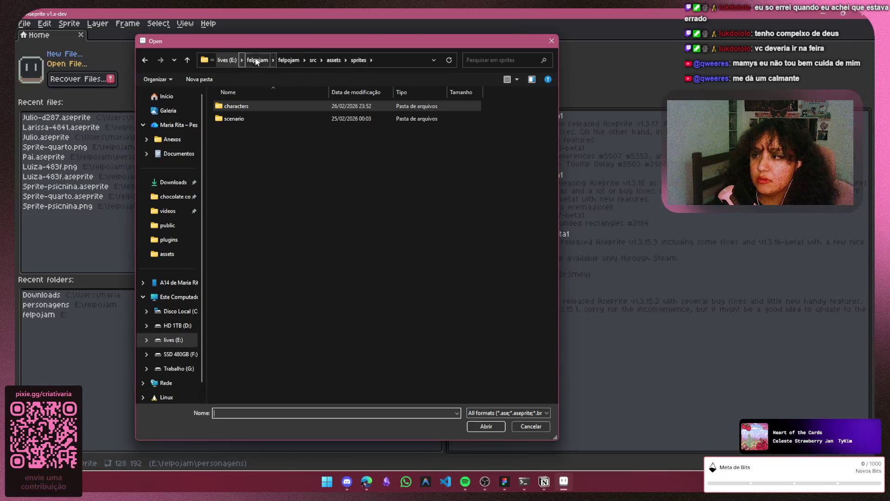
click(255, 60)
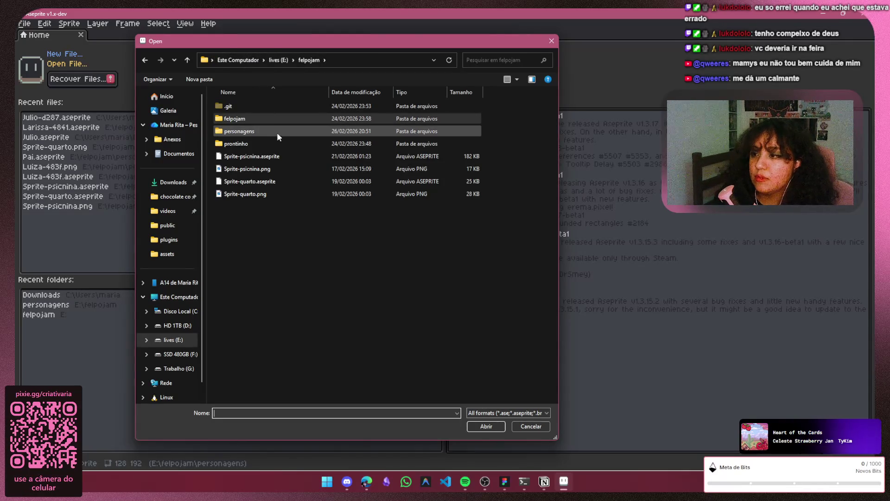
click(290, 130)
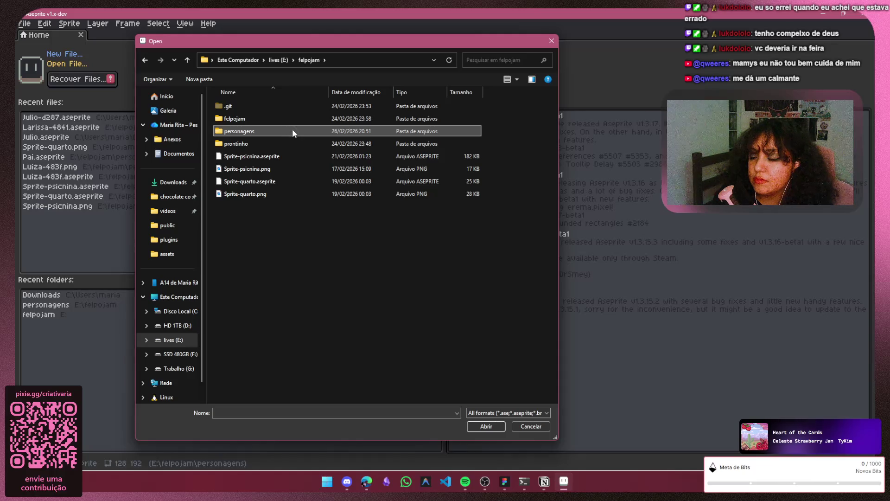
double_click(293, 131)
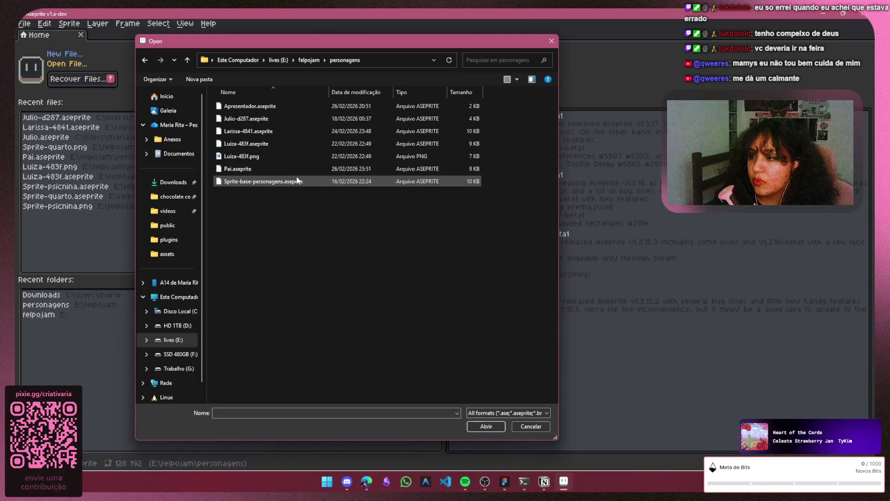
click(283, 106)
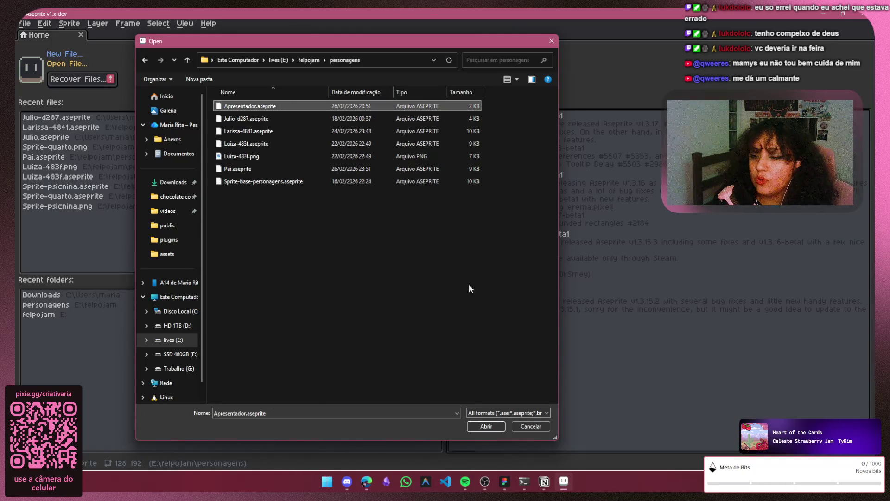
click(489, 423)
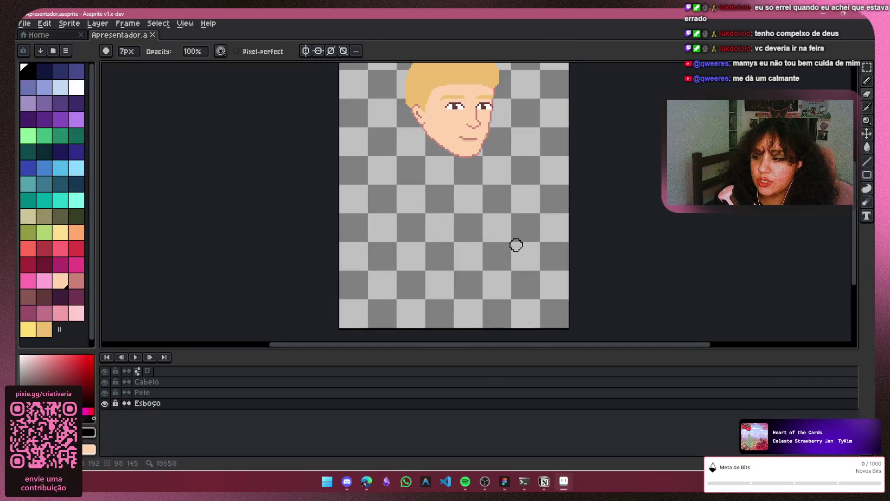
Hide the Cabelo and Pele layers, select Esboço, and set a 1 px pixel-perfect pencil
scroll(856, 272, up, 3)
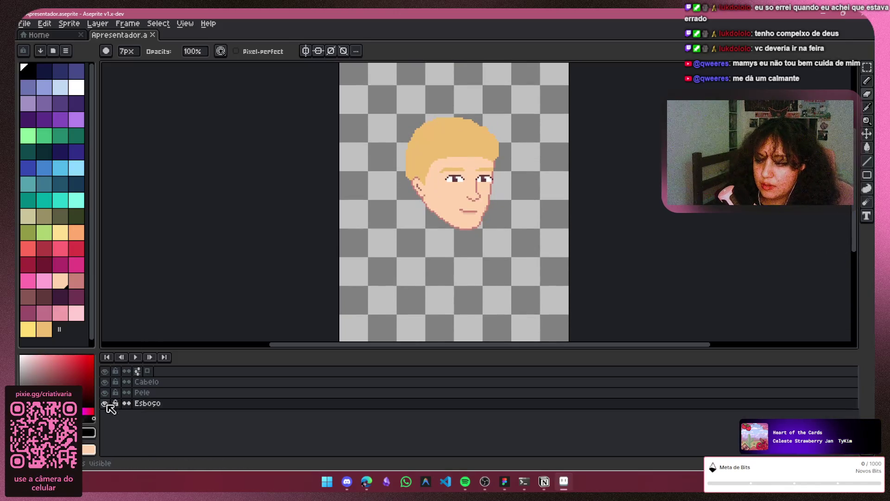
click(105, 403)
click(105, 392)
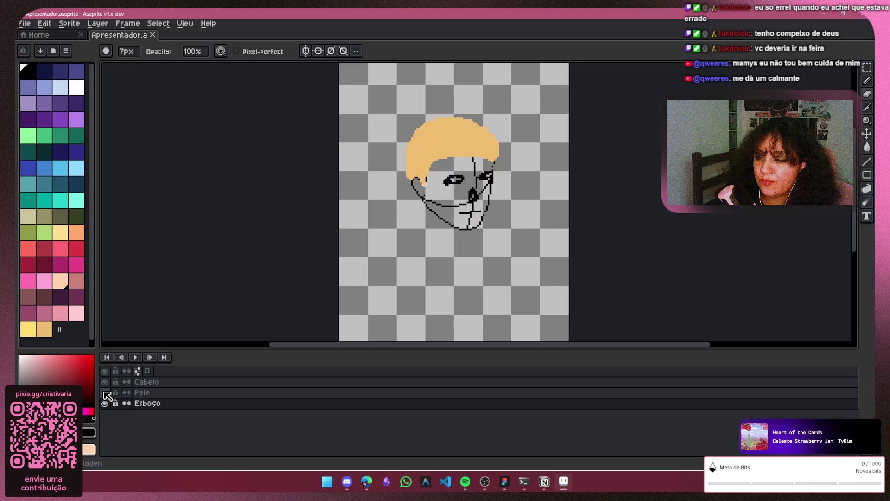
click(105, 382)
click(106, 403)
click(105, 404)
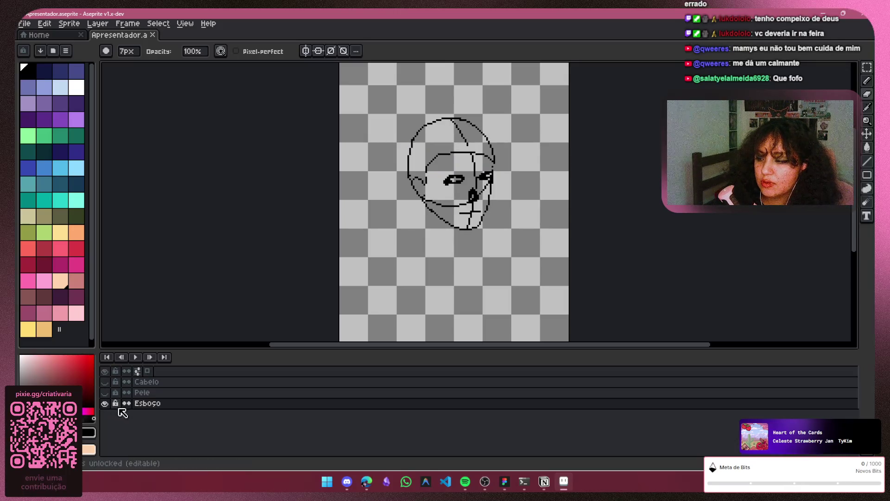
click(156, 405)
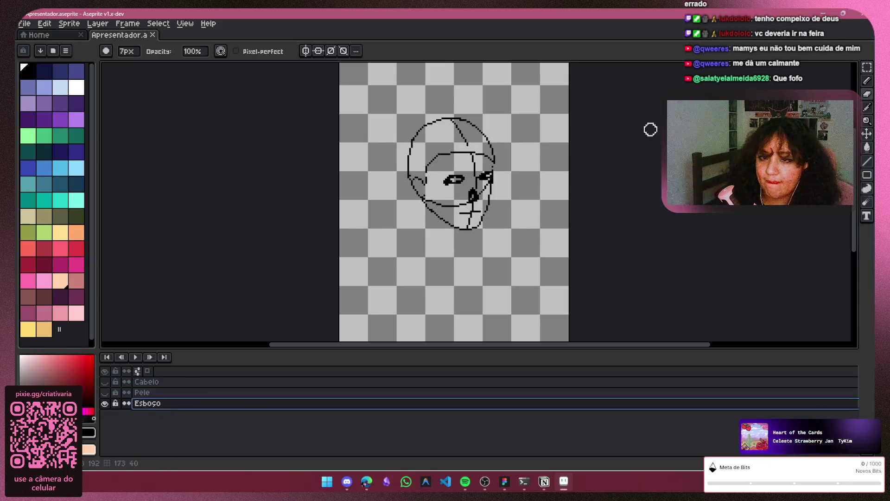
click(866, 80)
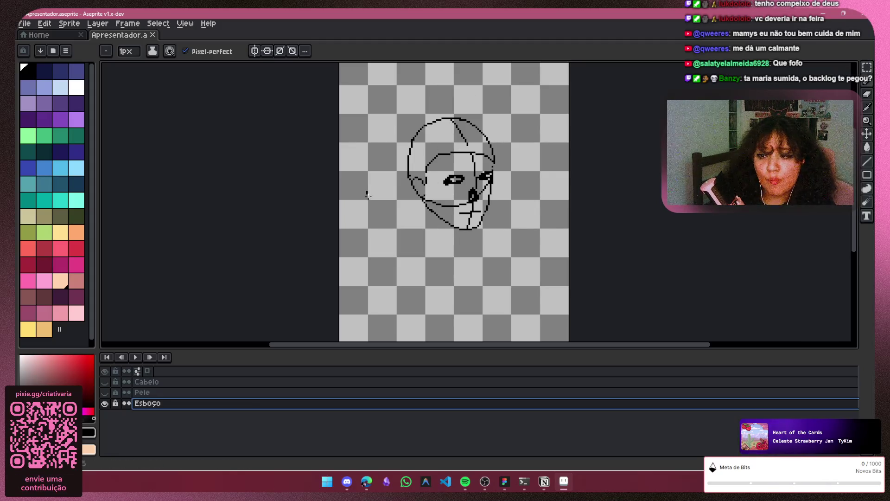
key(ctrl+z)
Zoom in and draw a neck line down from the jaw on the Esboço layer
scroll(439, 215, down, 2)
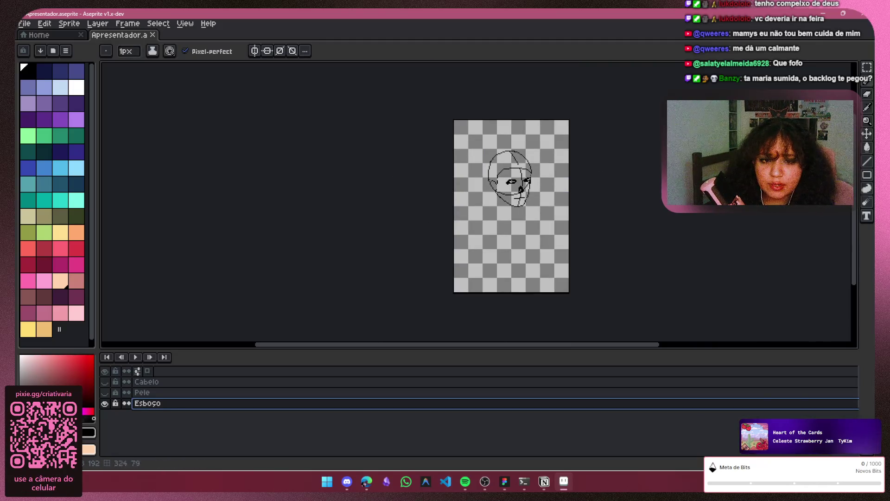
scroll(404, 122, down, 2)
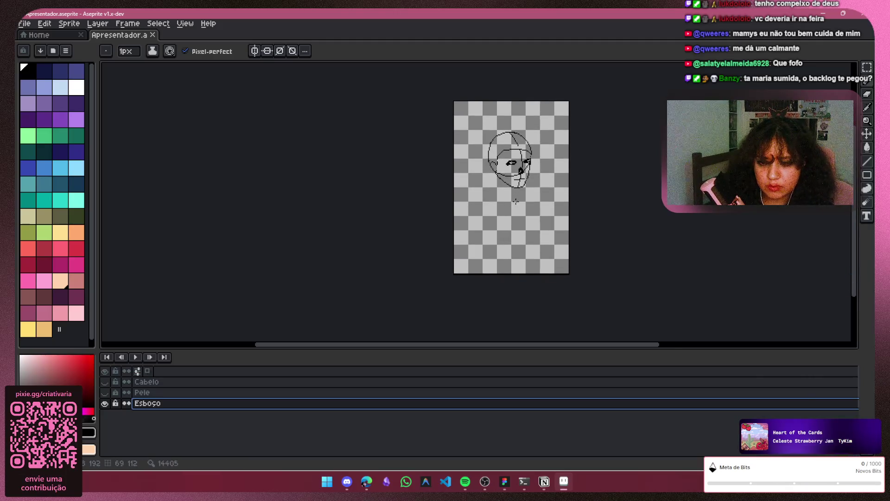
scroll(516, 202, up, 2)
drag(483, 159, 484, 174)
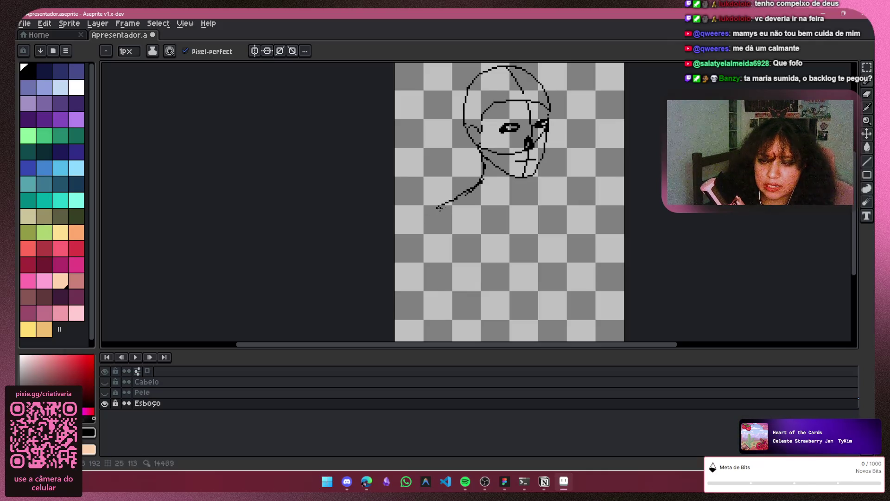
Redraw the left neck line sloping down into the shoulder and arm
drag(440, 208, 423, 238)
key(v)
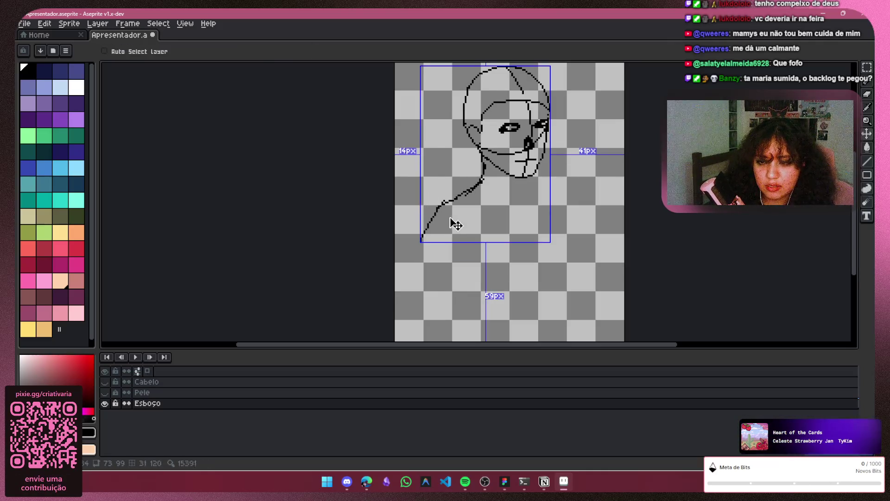
key(ctrl+z)
key(b)
mouse_move(441, 206)
mouse_down()
mouse_move(418, 231)
mouse_move(417, 279)
mouse_up()
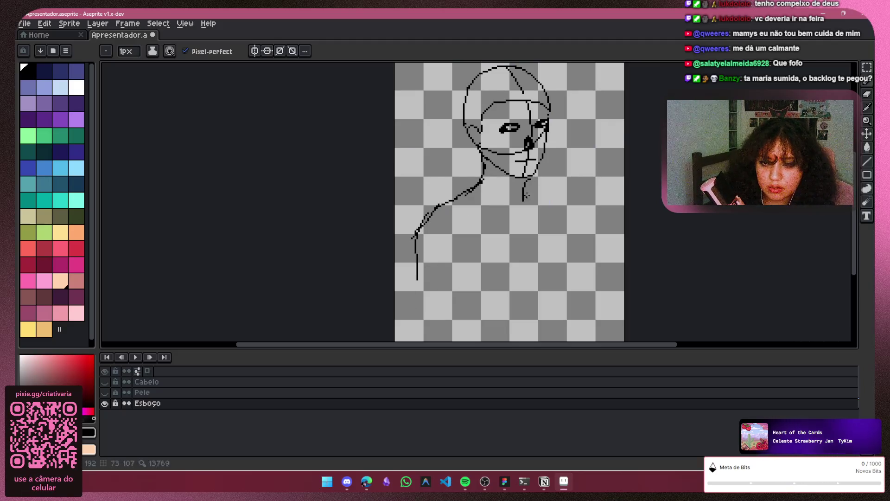
key(ctrl+z)
Draw the right side of the neck and extend the right shoulder down the arm
mouse_move(529, 179)
mouse_down()
mouse_move(530, 196)
mouse_move(560, 204)
mouse_move(591, 252)
mouse_up()
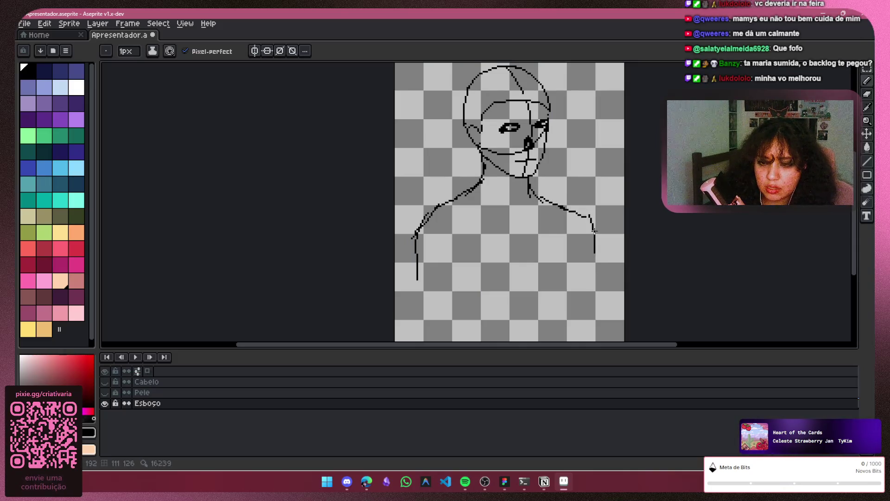
key(ctrl+z)
drag(572, 210, 588, 271)
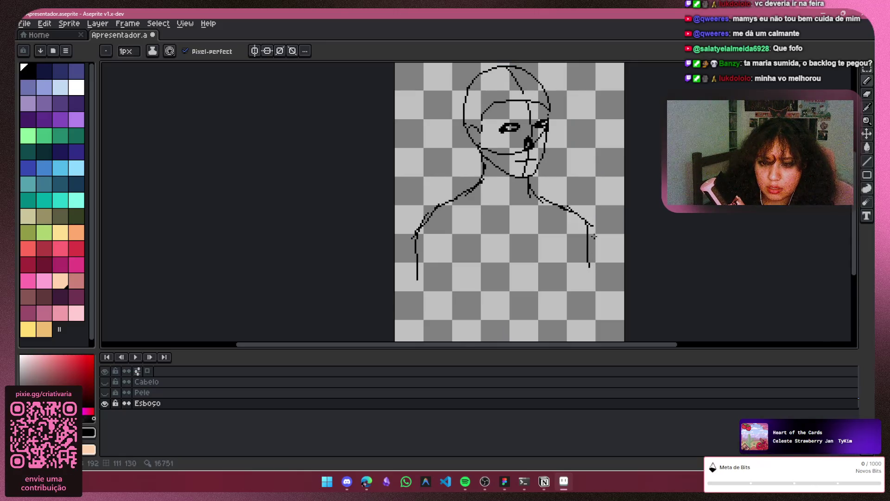
key(ctrl+z)
drag(593, 227, 602, 284)
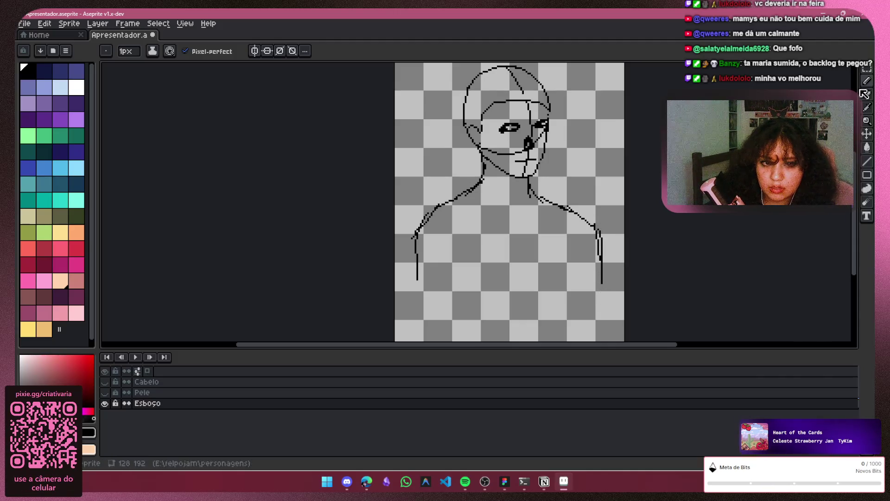
Erase the left arm's vertical line and redraw it extending down-left
key(e)
drag(419, 280, 436, 221)
key(b)
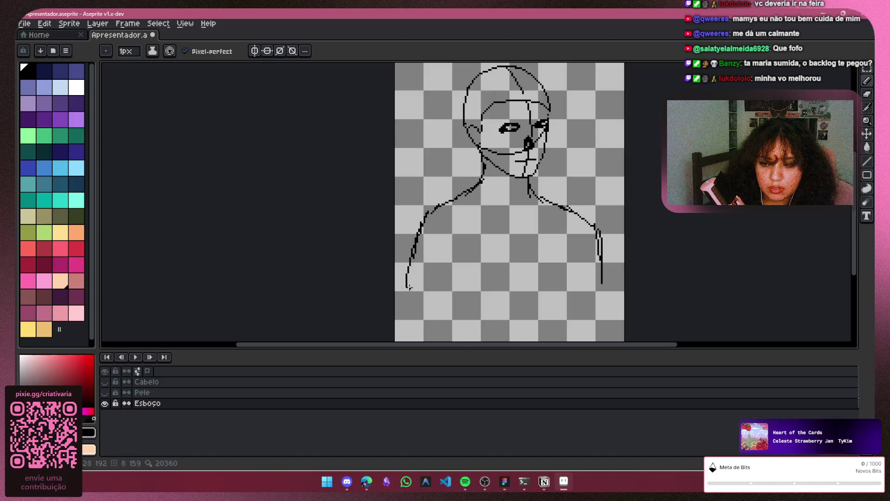
key(ctrl+z)
mouse_move(425, 217)
mouse_down()
mouse_move(416, 226)
mouse_move(402, 325)
mouse_up()
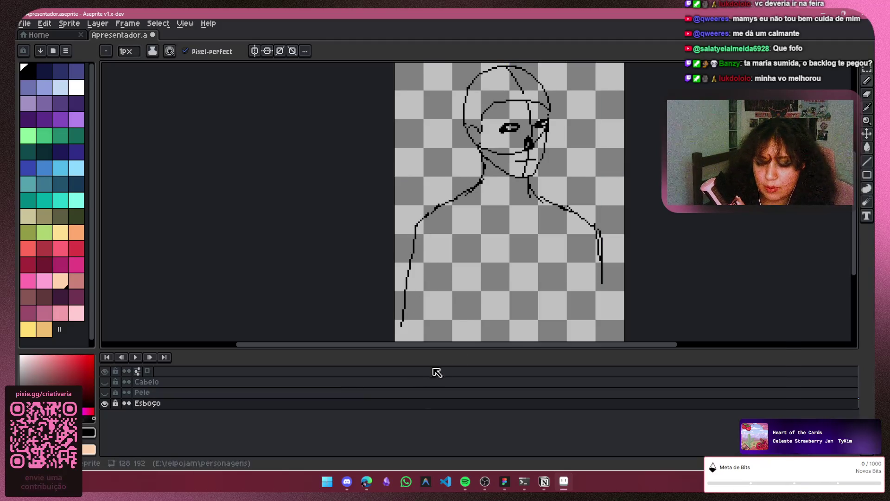
Erase and redraw the lower right arm line, extending it further down
click(870, 97)
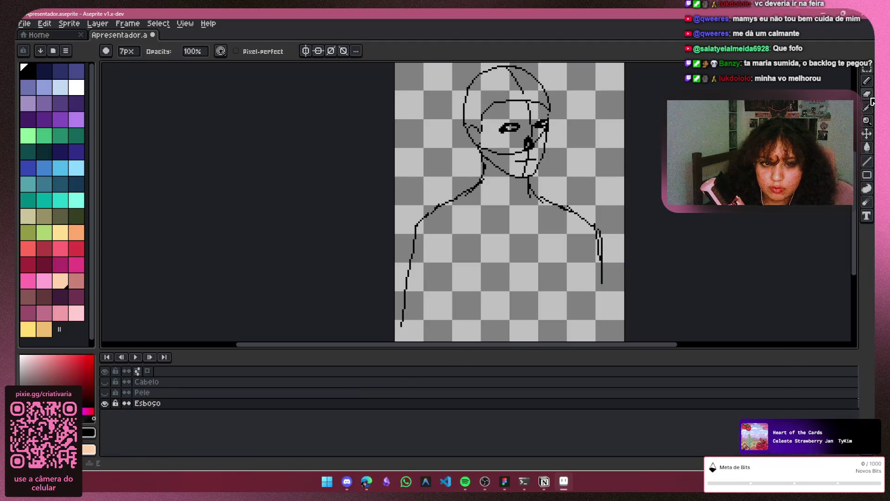
drag(602, 282, 598, 239)
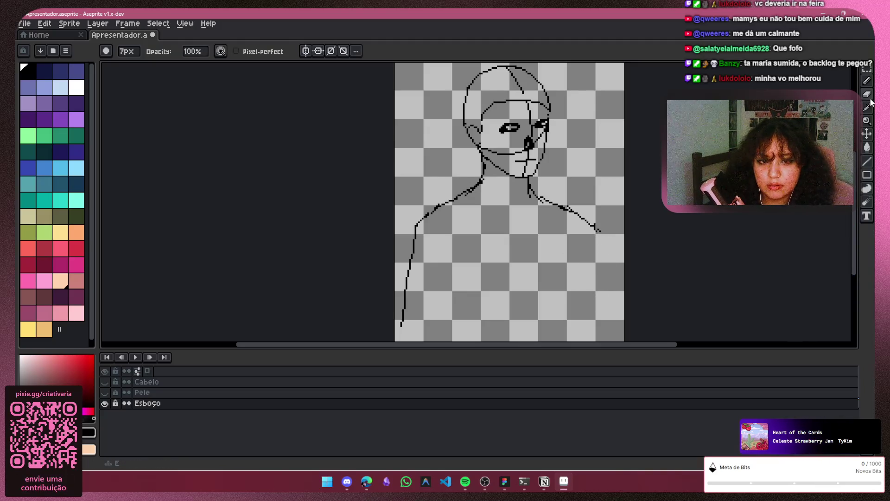
click(867, 81)
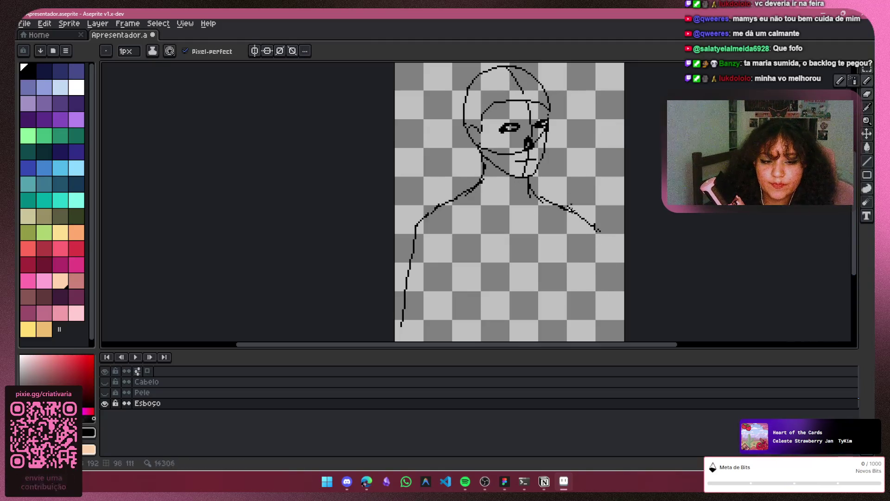
drag(600, 283, 597, 228)
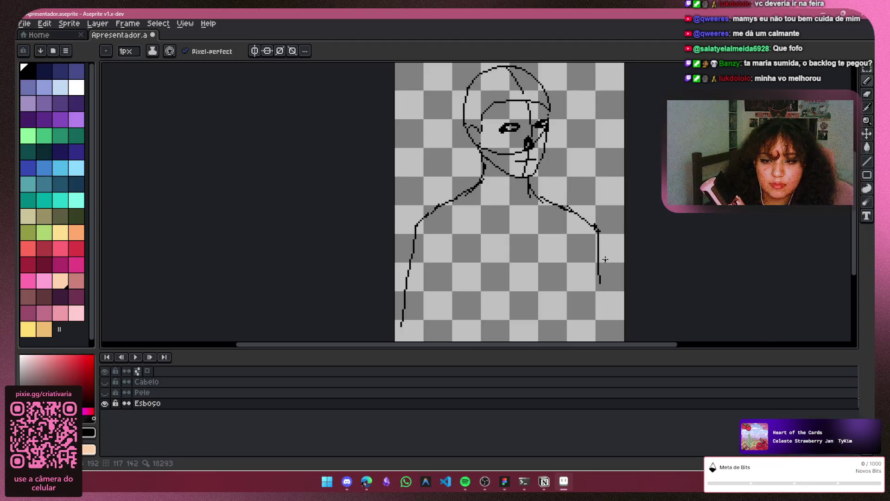
drag(599, 314, 601, 260)
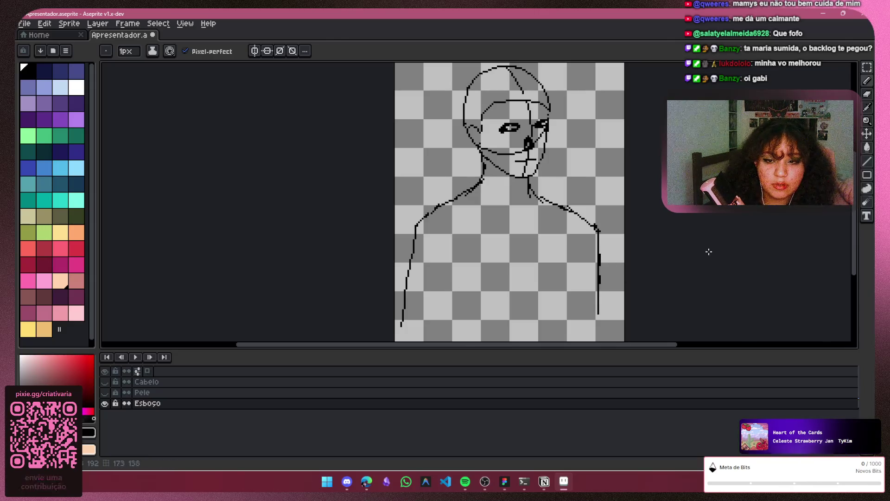
drag(856, 251, 856, 271)
Erase the lower left and upper right arm lines, then retry the right arm stroke
key(e)
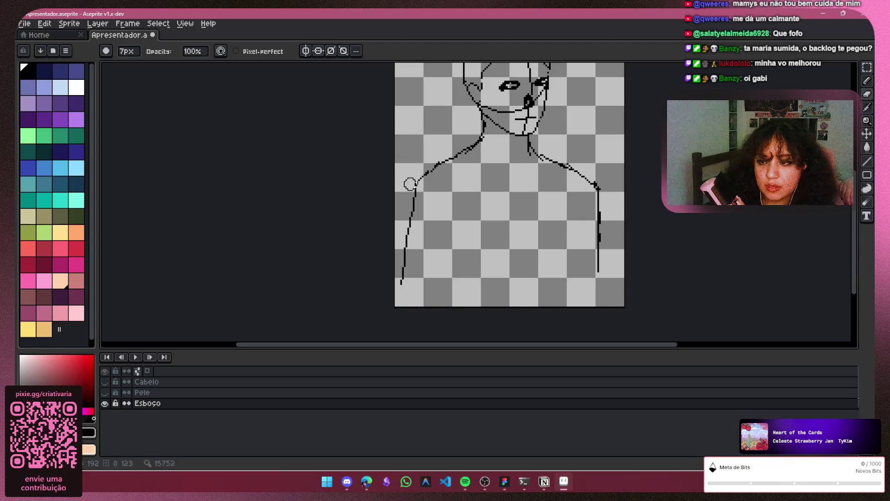
drag(413, 212, 406, 272)
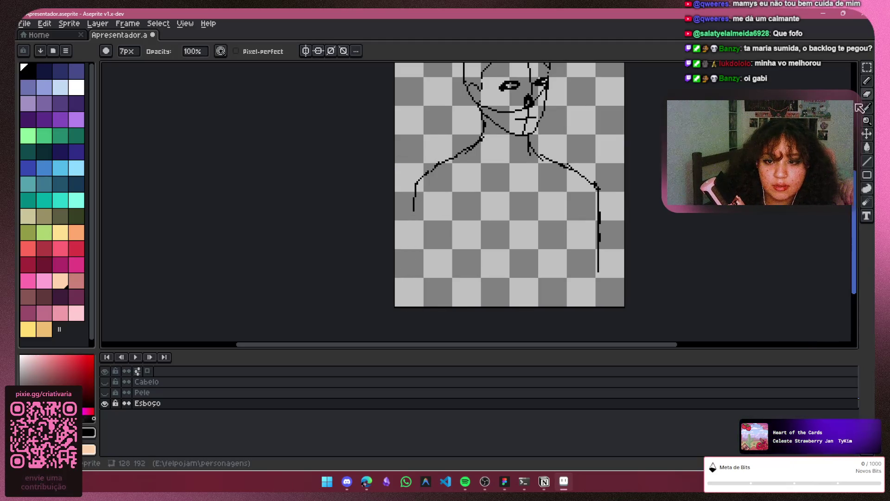
drag(599, 231, 602, 195)
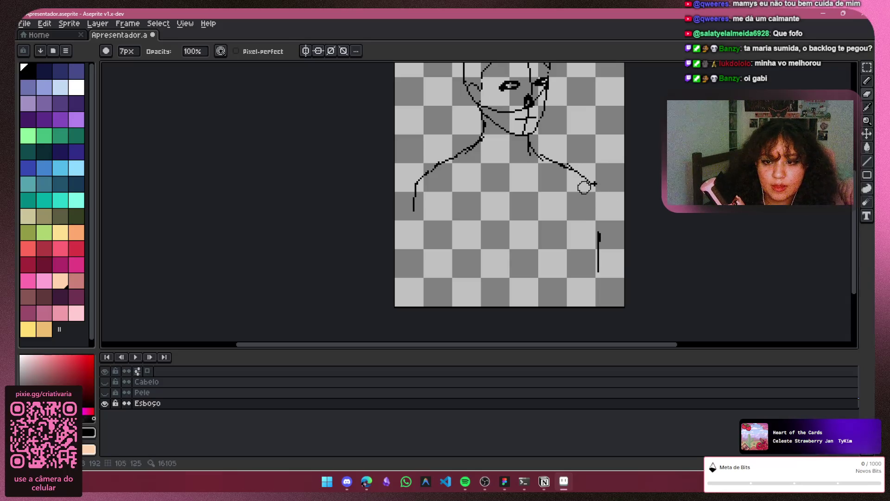
click(866, 81)
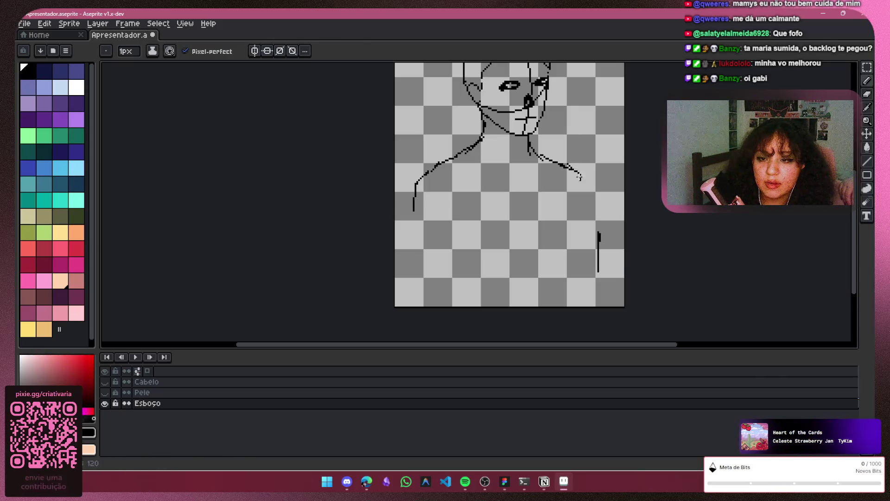
drag(580, 174, 601, 200)
key(ctrl+z)
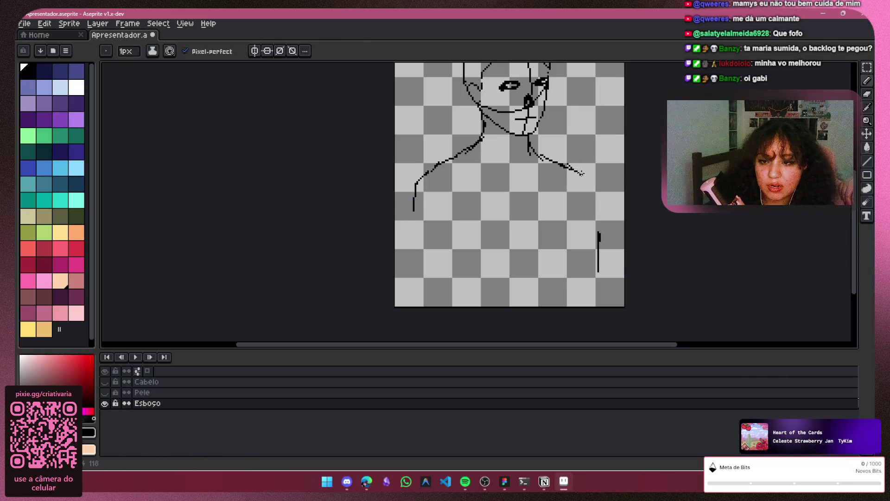
drag(595, 190, 597, 198)
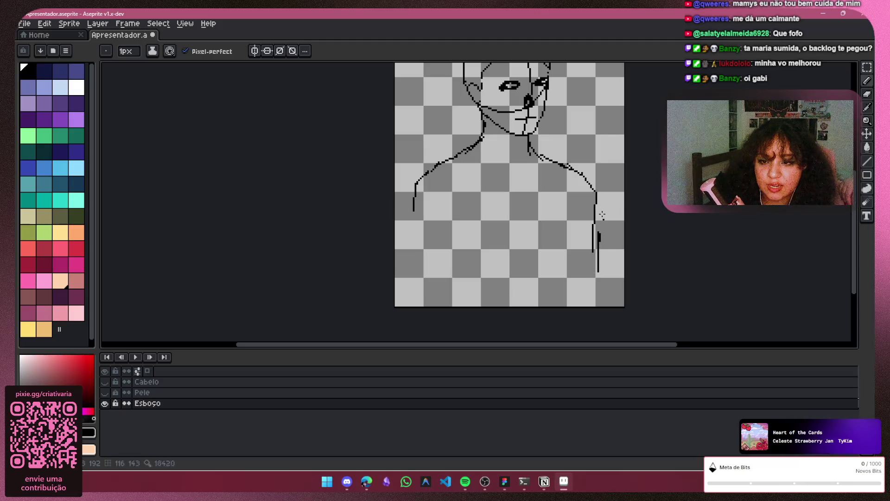
key(ctrl+z)
key(ctrl+z)
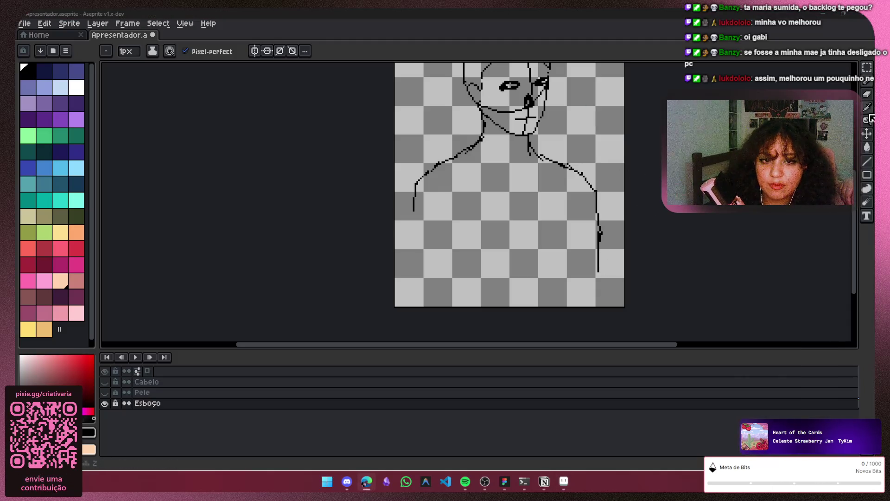
Erase parts of the right and upper left arm lines, leaving short stubs
click(868, 93)
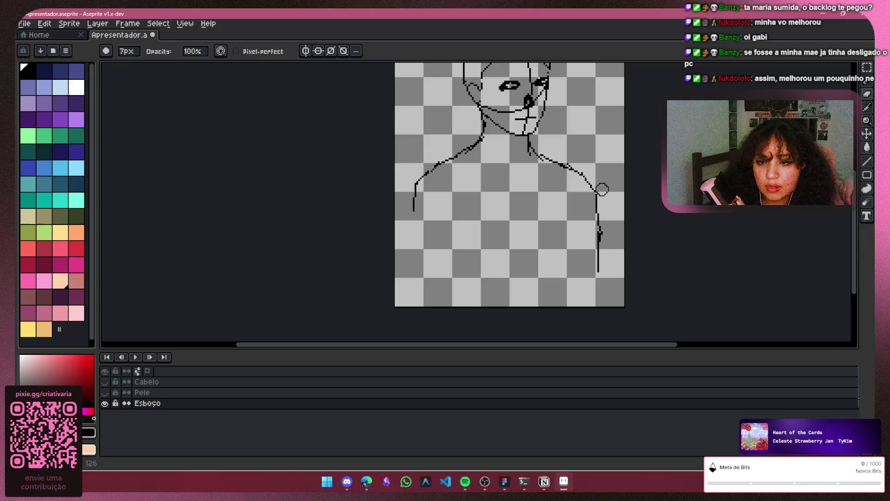
drag(605, 242, 600, 272)
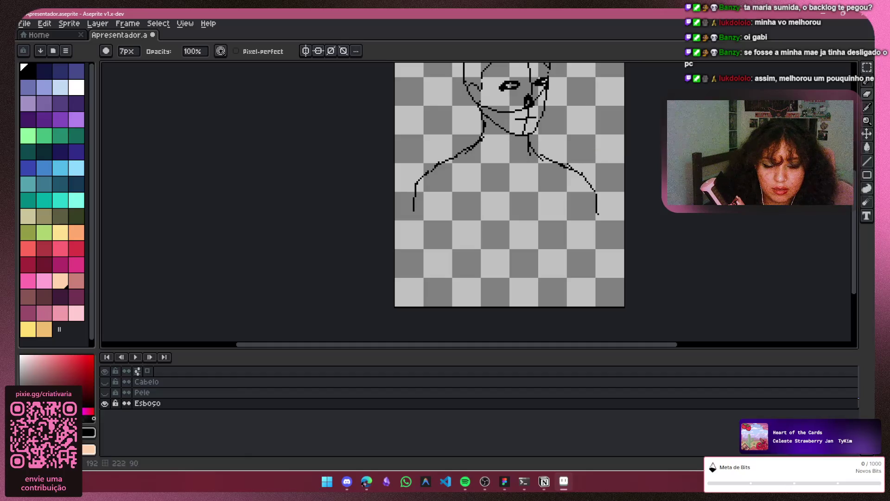
drag(423, 165, 415, 191)
key(b)
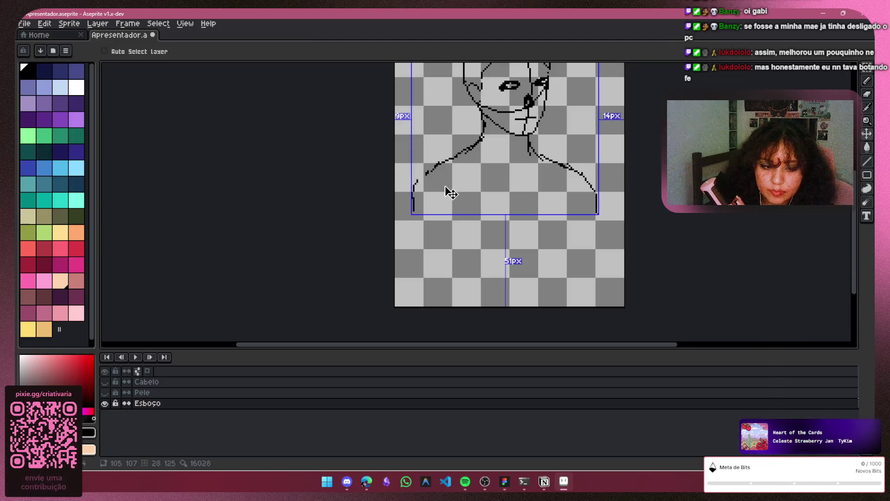
Extend the left arm line and draw chest and torso side lines to the canvas bottom
key(ctrl+z)
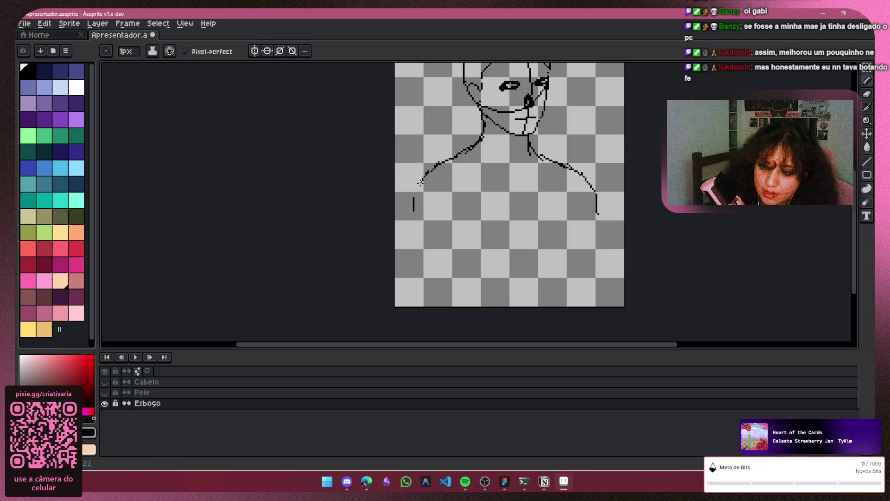
drag(420, 183, 414, 199)
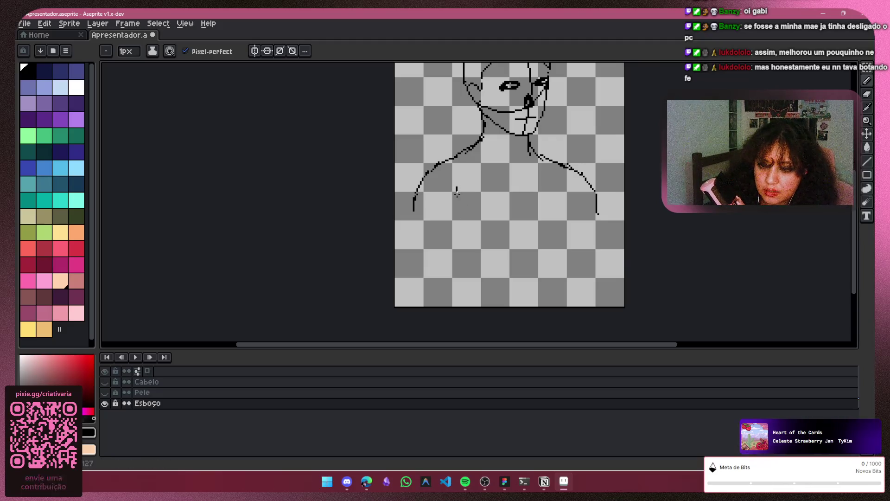
mouse_move(457, 189)
mouse_down()
mouse_move(458, 263)
mouse_move(525, 296)
mouse_up()
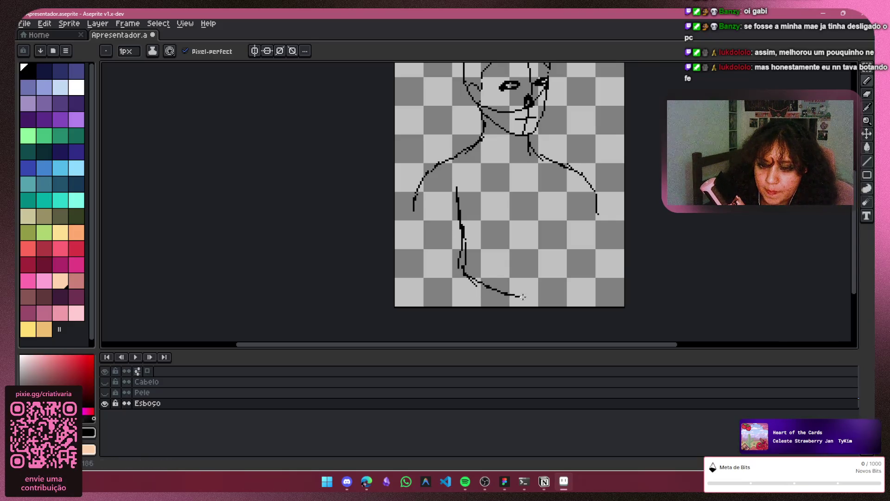
drag(571, 199, 574, 273)
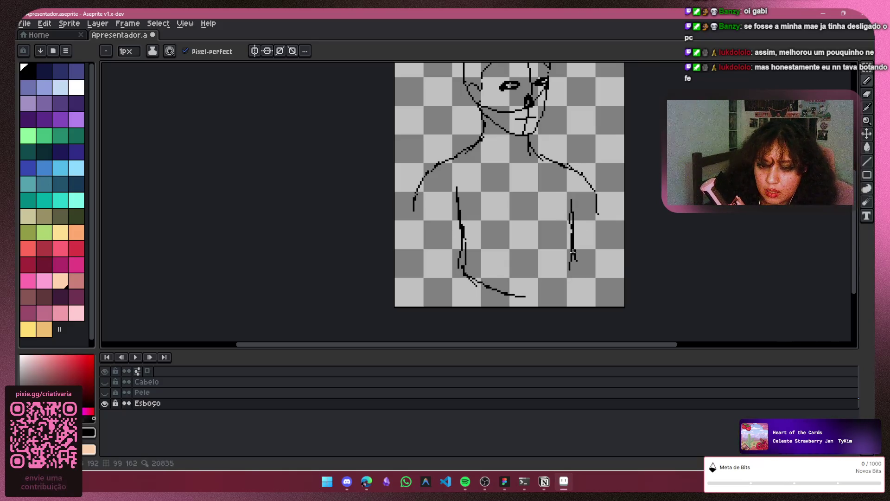
key(v)
key(ctrl+z)
key(b)
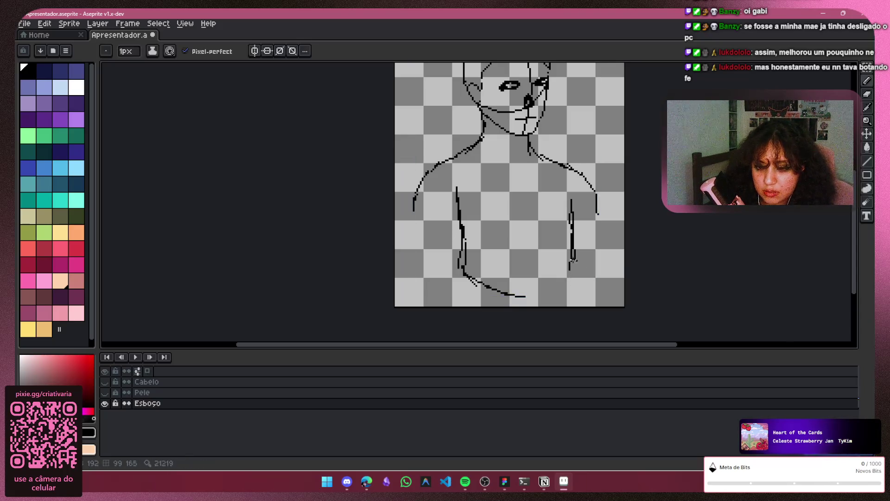
drag(570, 263, 572, 282)
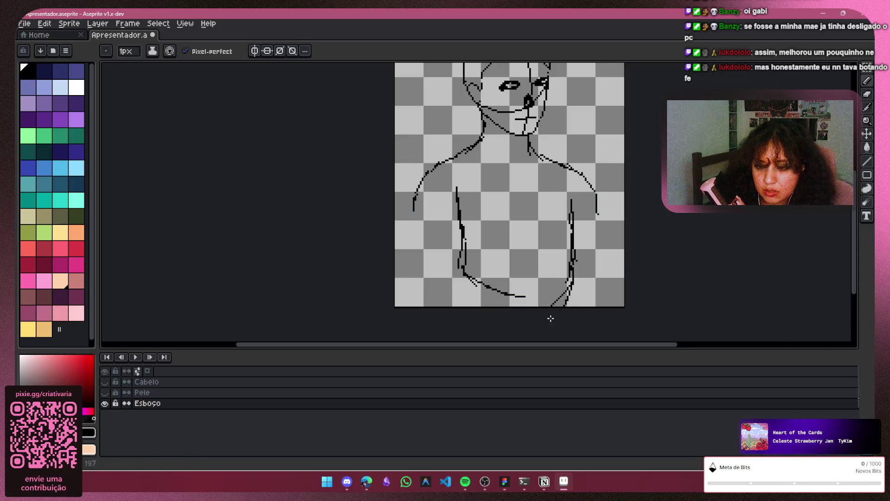
mouse_move(467, 273)
mouse_down()
mouse_move(460, 300)
mouse_move(469, 294)
mouse_move(459, 274)
mouse_up()
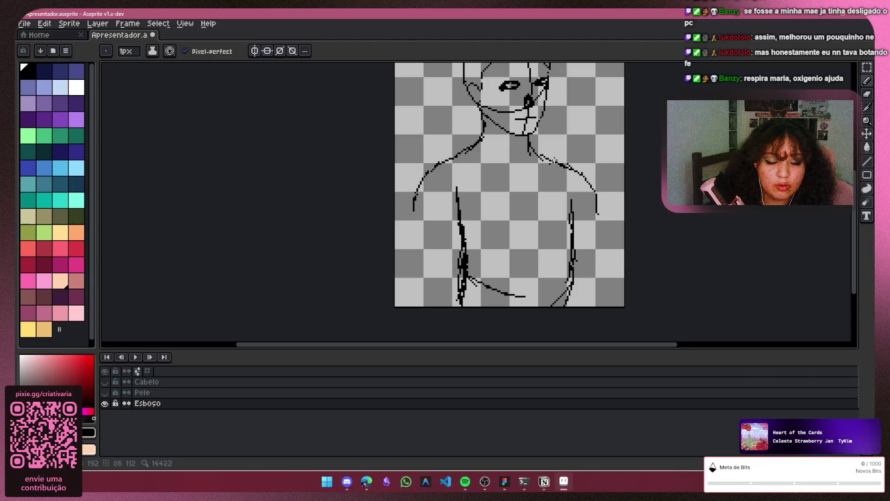
Erase the lower arm, waist and torso lines with a 7px eraser
key(e)
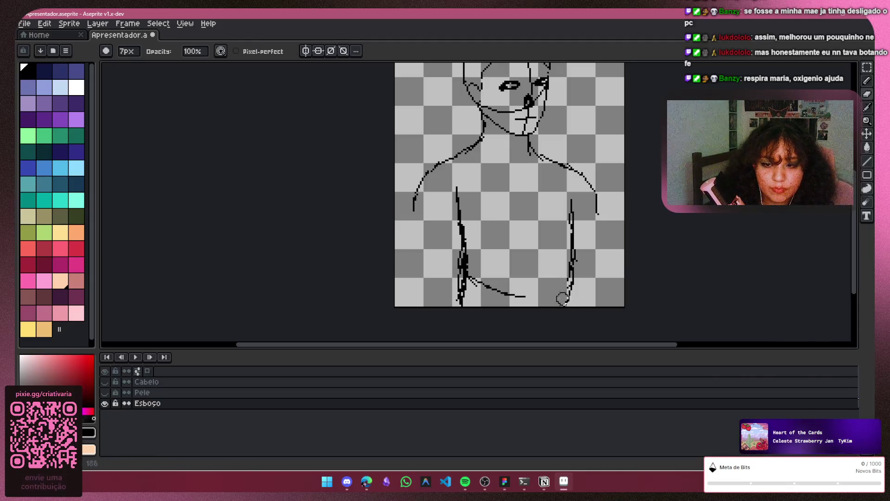
drag(563, 299, 495, 293)
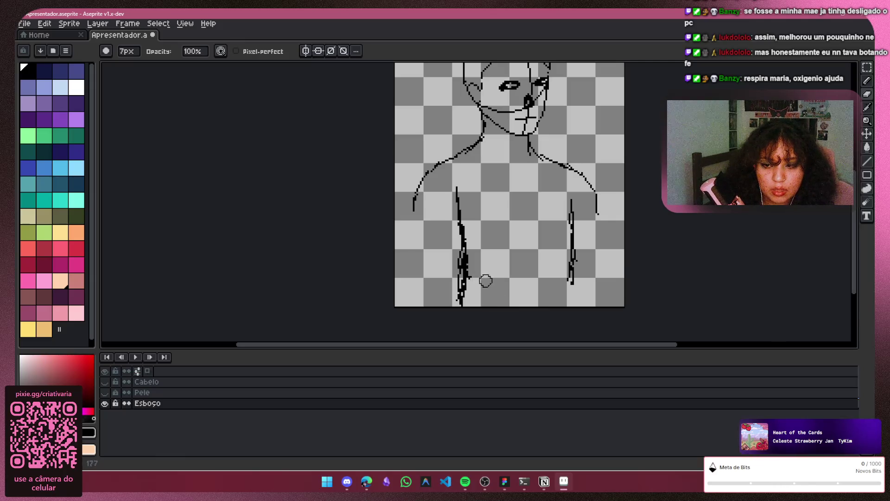
click(867, 80)
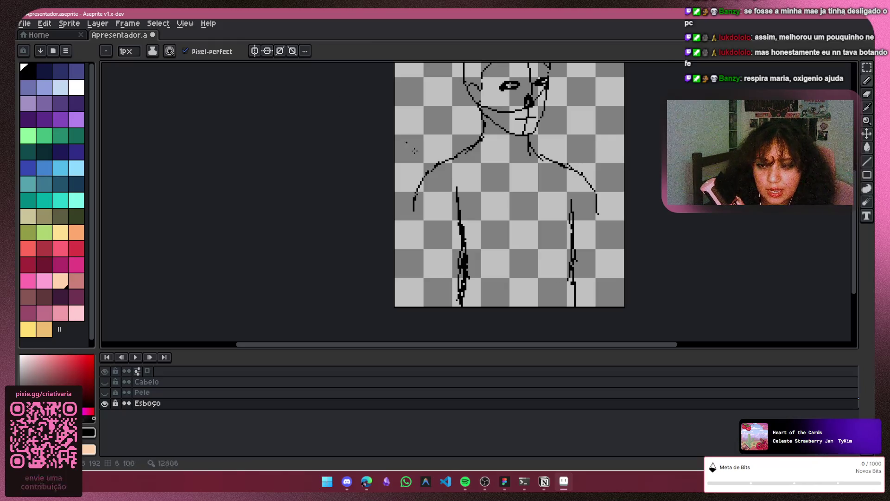
click(867, 94)
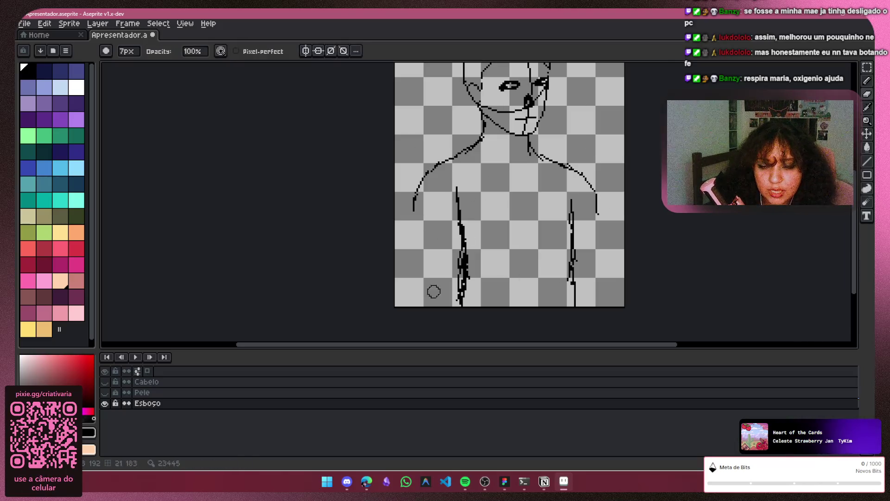
mouse_move(464, 214)
mouse_down()
mouse_move(475, 259)
mouse_move(464, 305)
mouse_up()
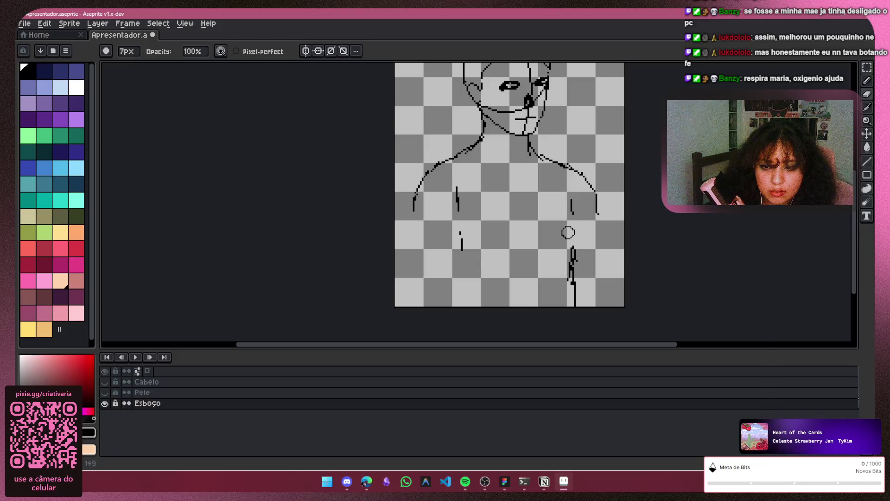
drag(566, 218, 574, 304)
click(867, 81)
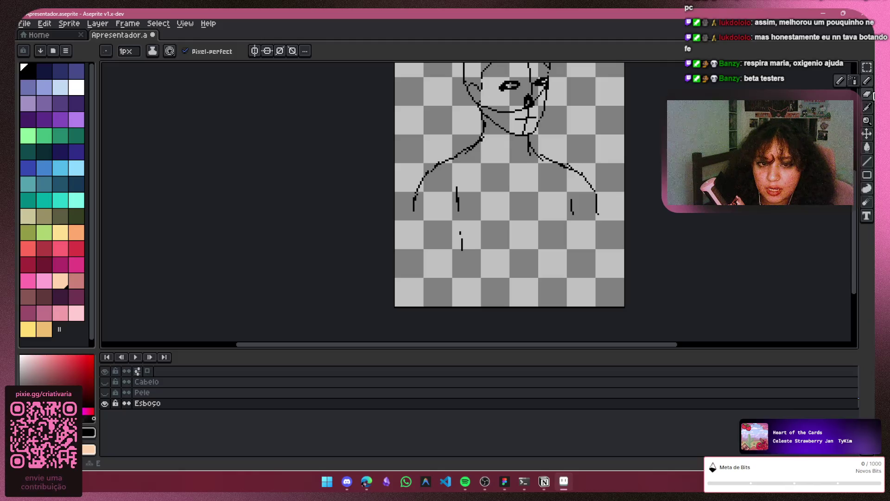
Erase the leftover short left-arm strokes, leaving head, neck and shoulder lines
click(867, 94)
drag(461, 251, 456, 212)
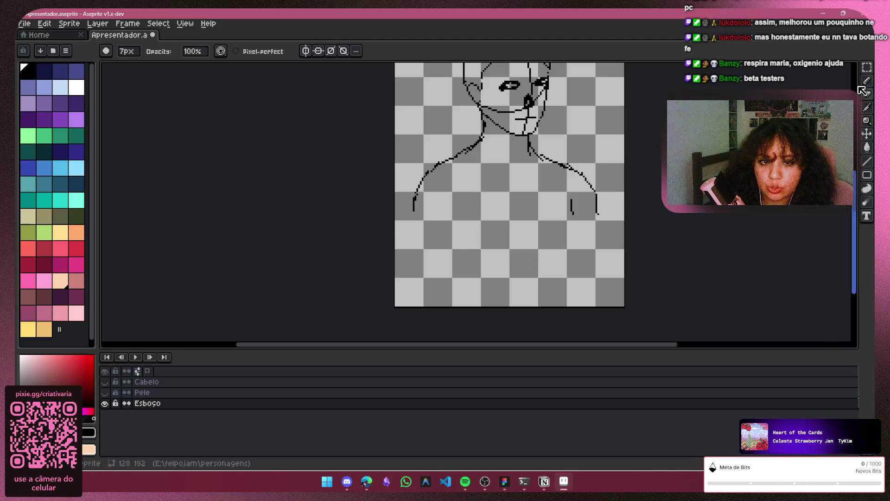
key(b)
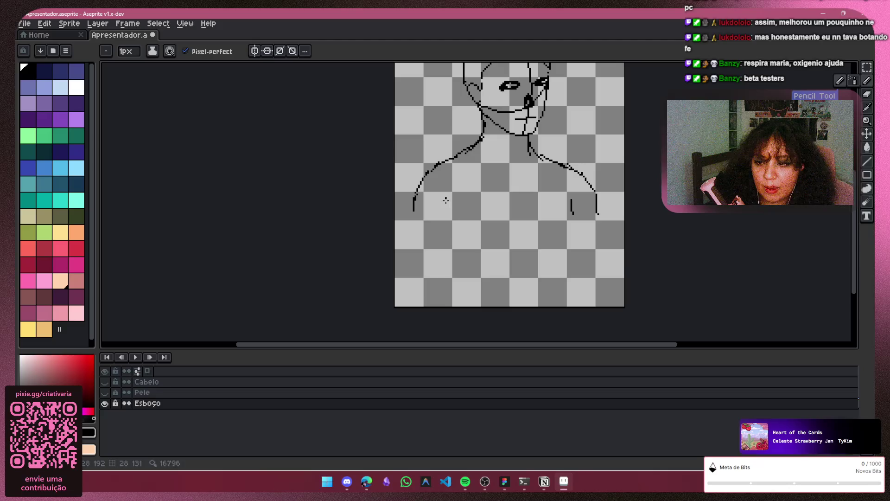
key(ctrl+z)
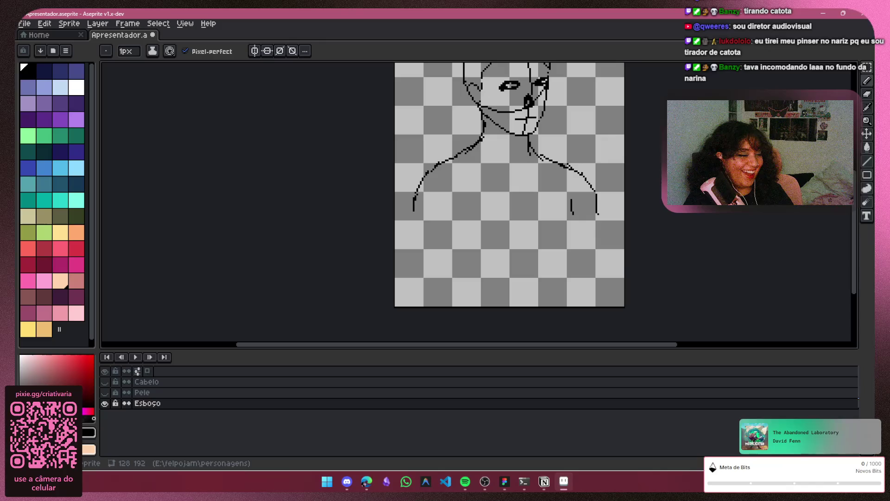
key(alt+Tab)
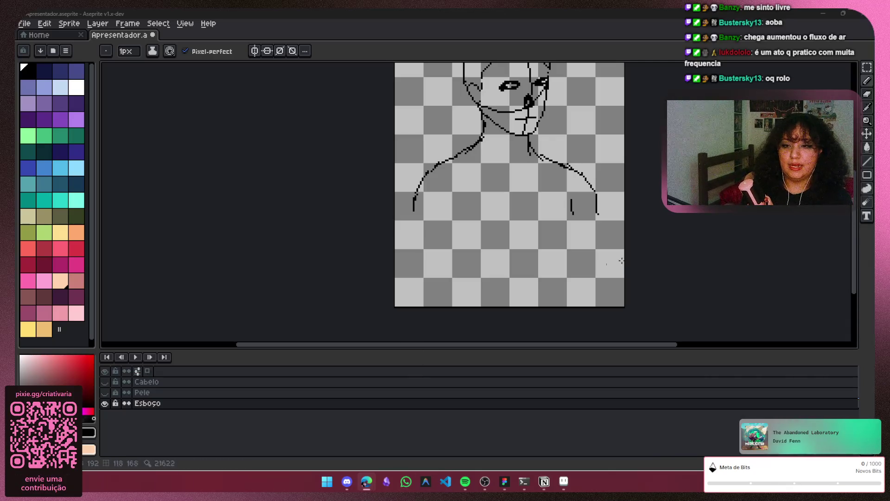
scroll(705, 243, up, 2)
scroll(706, 243, down, 1)
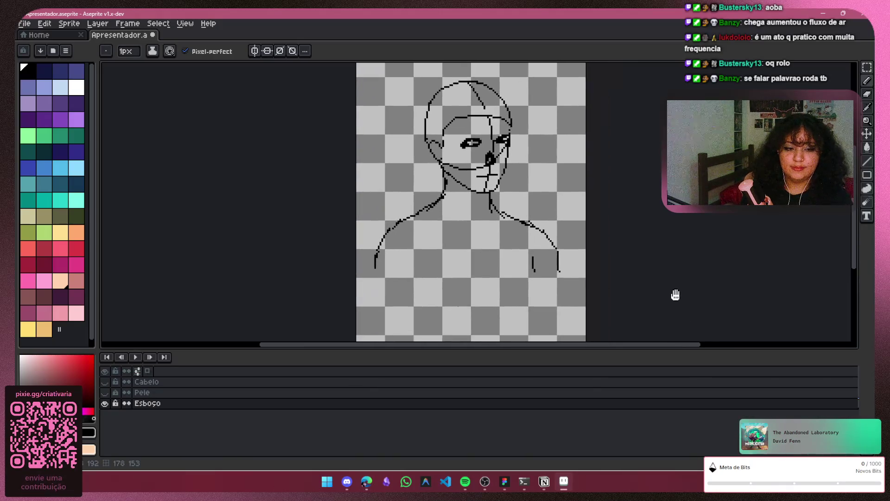
scroll(677, 295, down, 2)
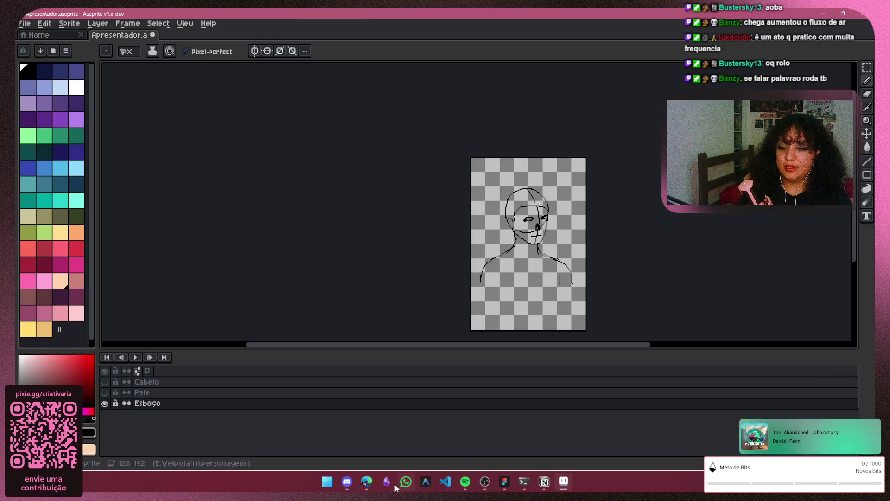
Open the historia principal page from FelpoJam in Notion
click(545, 481)
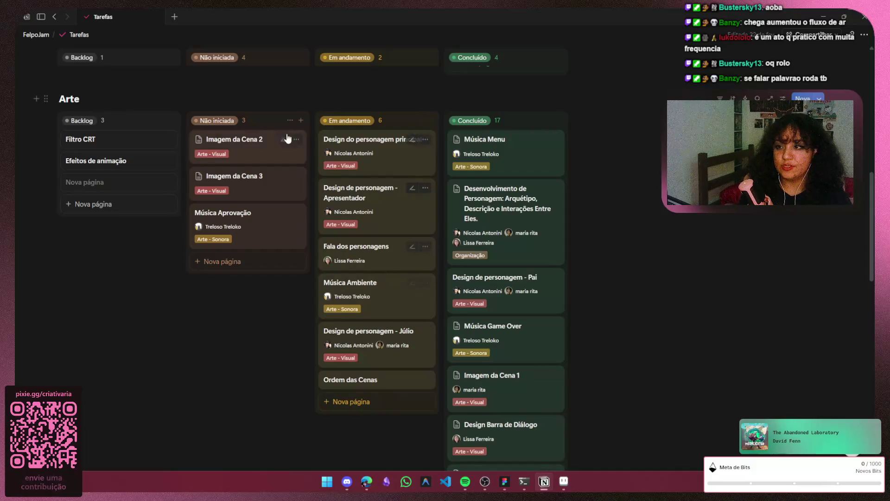
click(37, 35)
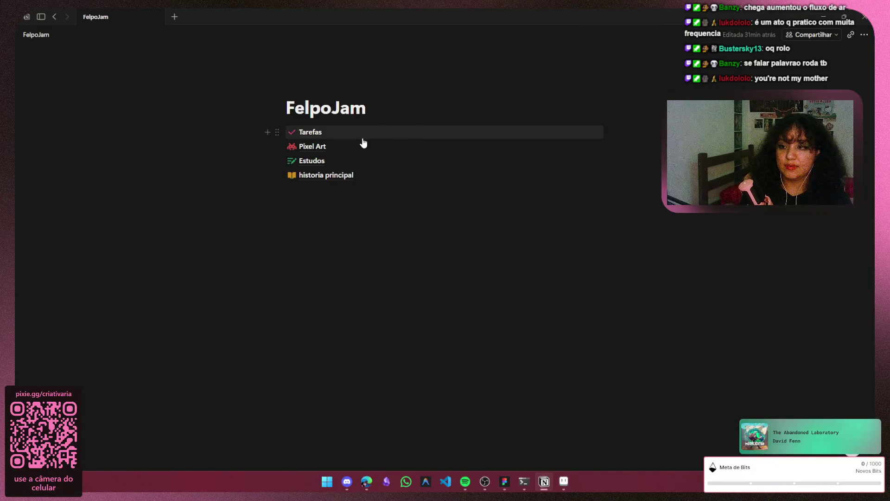
click(364, 185)
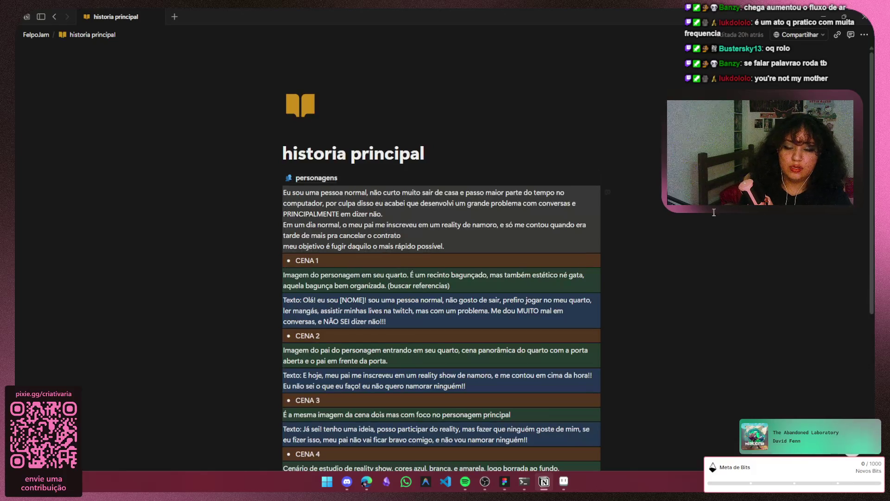
scroll(766, 213, down, 2)
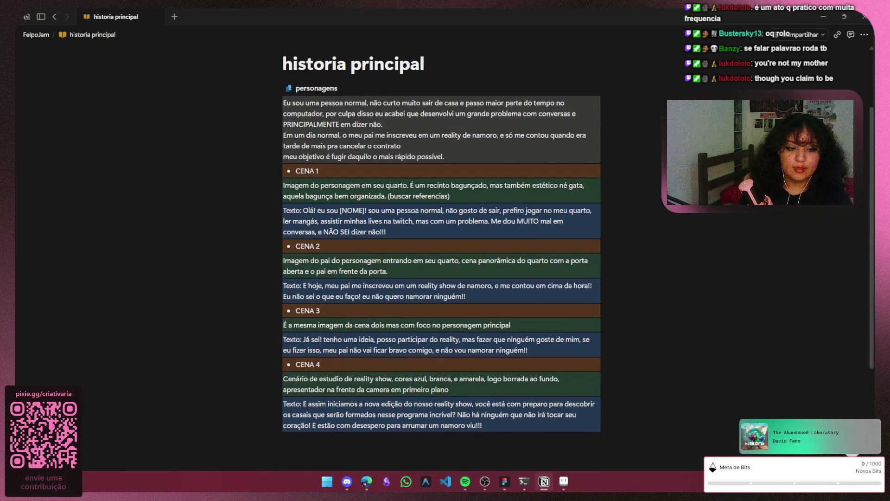
click(468, 453)
Snip the story text with Win+Shift+S and return to the FelpoJam page
key(super+shift+s)
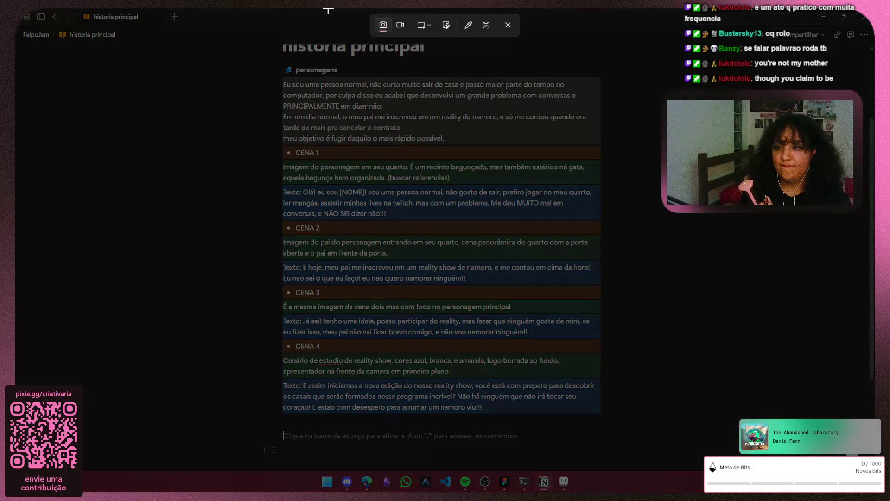
drag(280, 75, 604, 419)
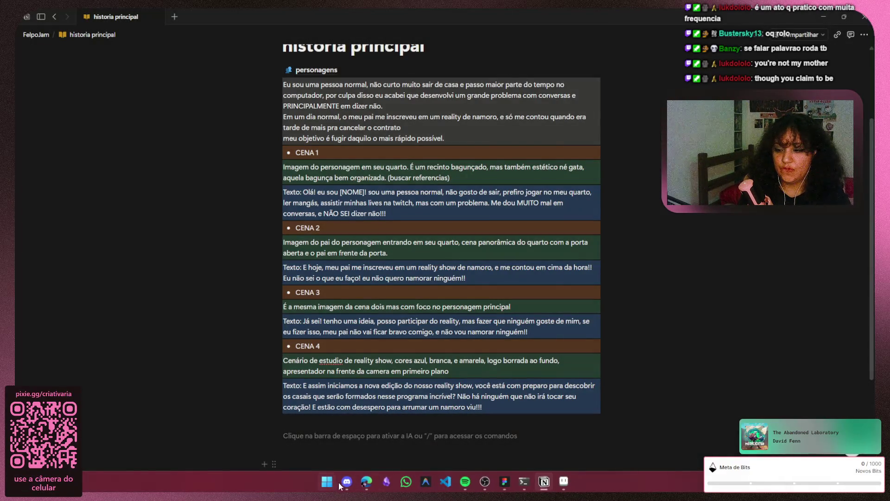
click(348, 485)
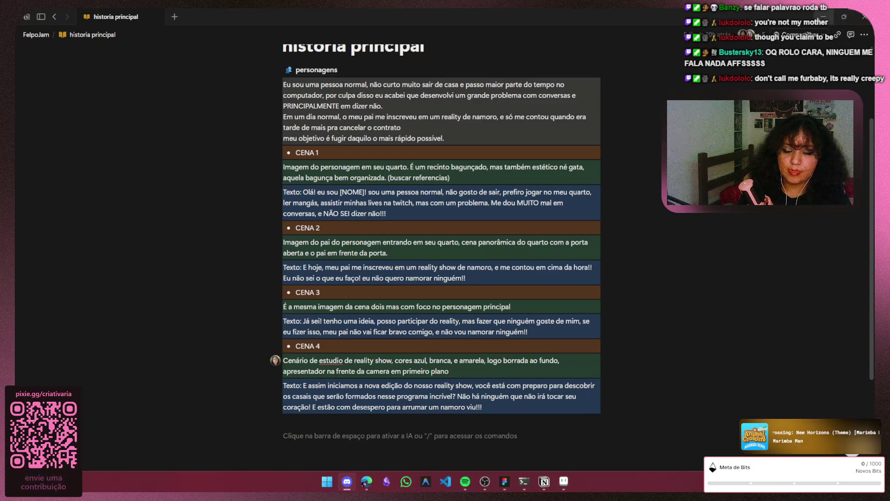
click(37, 35)
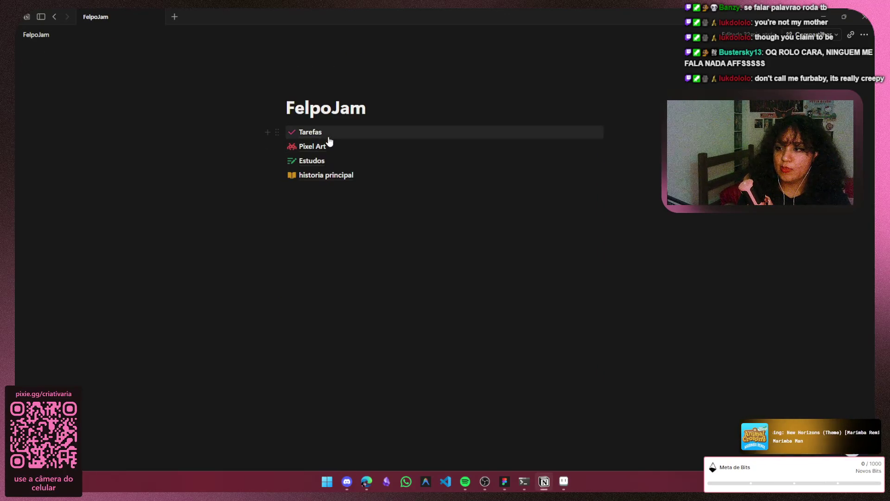
Preview the Imagem da Cena 3 and Imagem da Cena 2 task cards, then close the side peek
click(326, 136)
scroll(513, 228, down, 6)
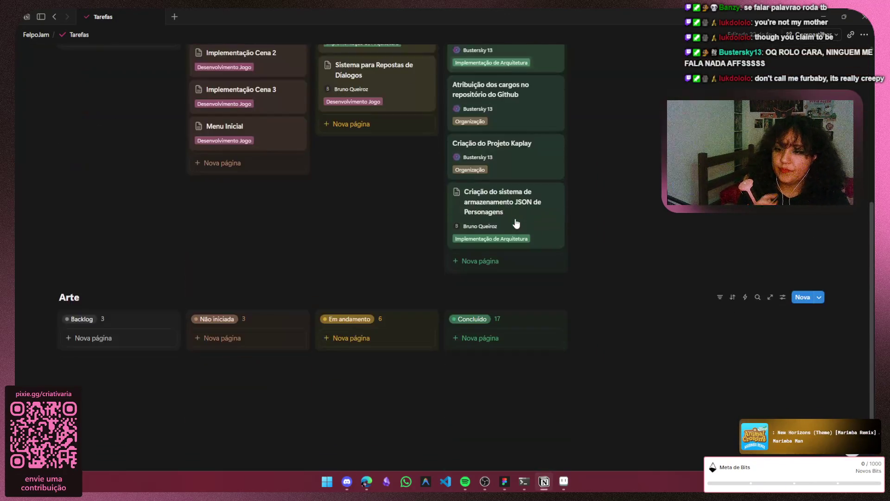
scroll(513, 223, down, 3)
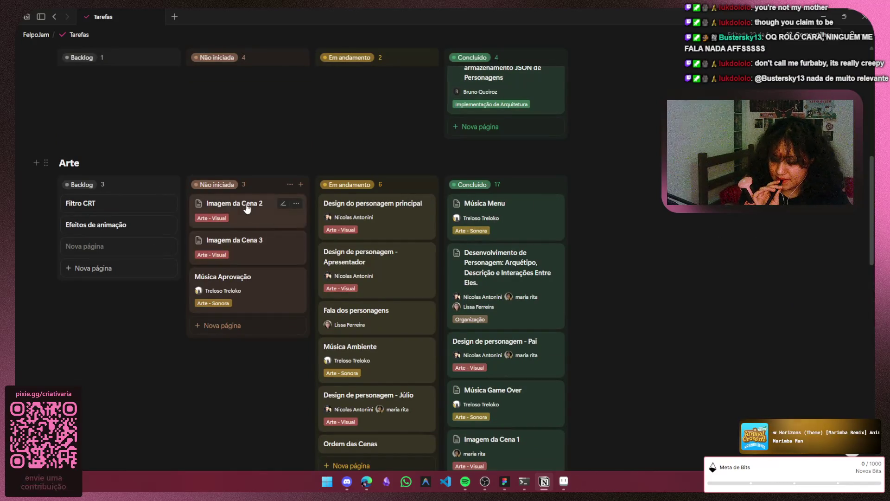
click(259, 238)
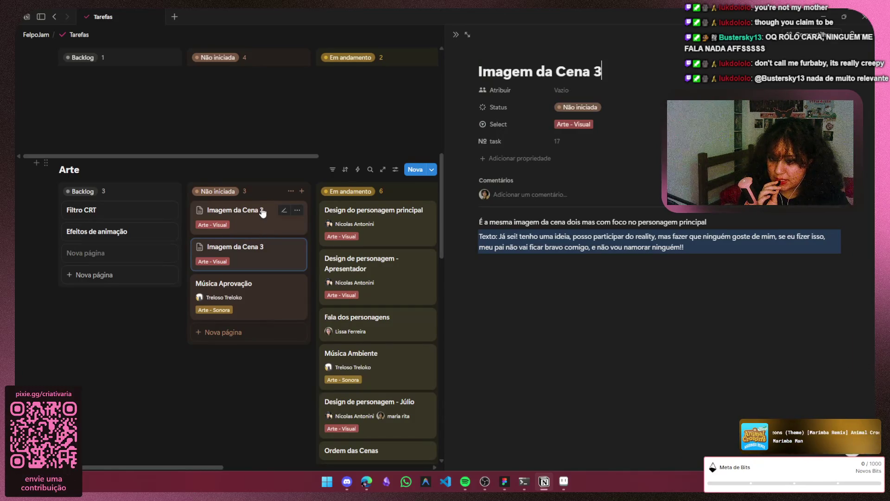
click(263, 212)
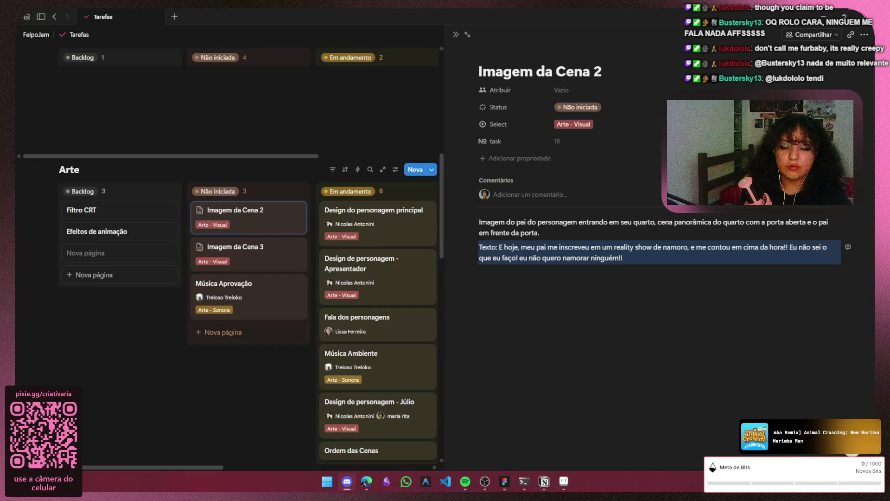
click(456, 34)
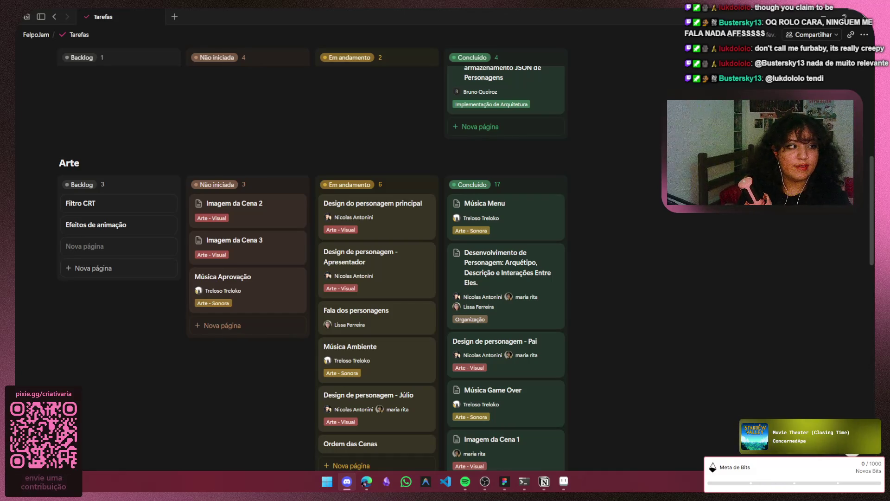
Scroll the Tarefas board back to the top and return to Aseprite
key(alt+Tab)
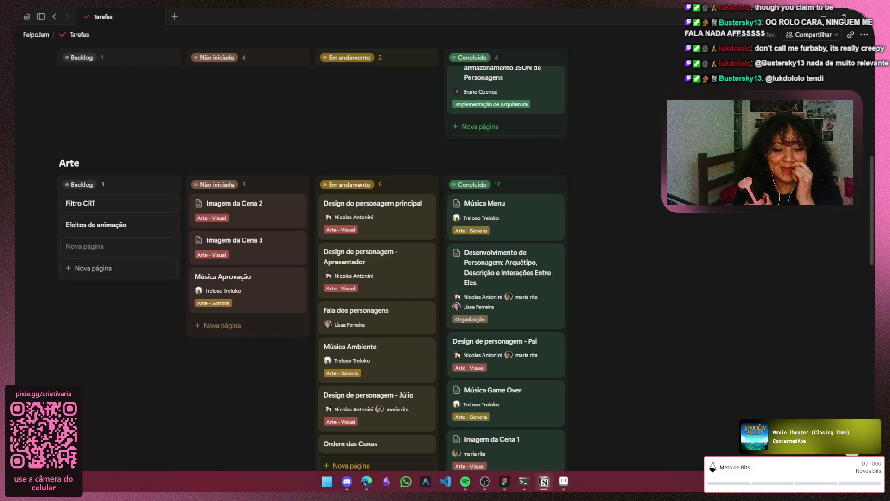
scroll(707, 294, up, 5)
scroll(707, 294, up, 4)
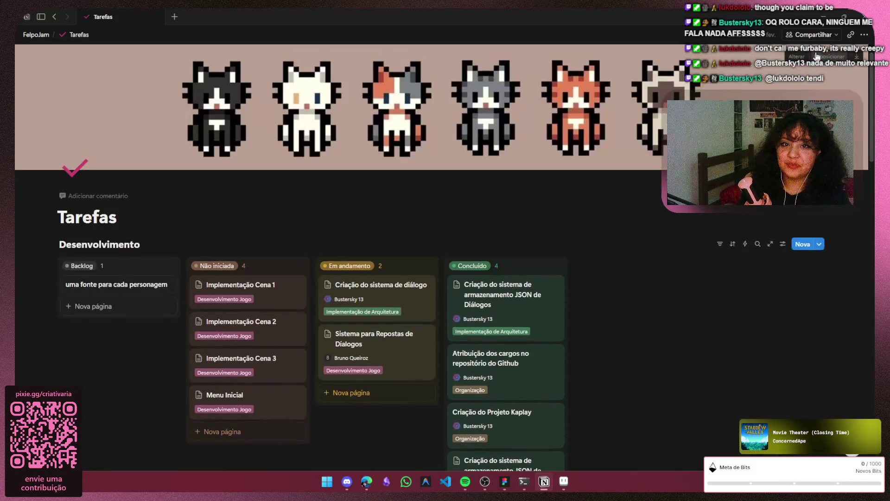
key(alt+Tab)
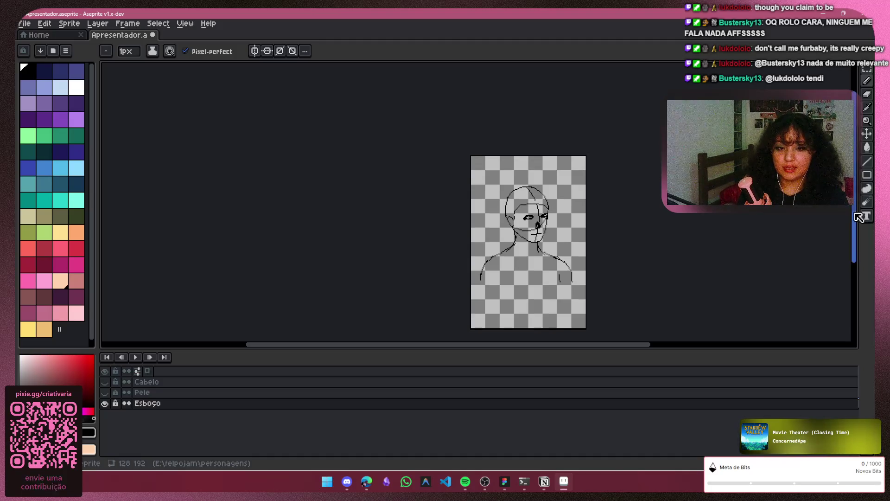
Erase the short stray stroke on the right arm with the 7px eraser
scroll(464, 139, down, 2)
scroll(371, 108, up, 1)
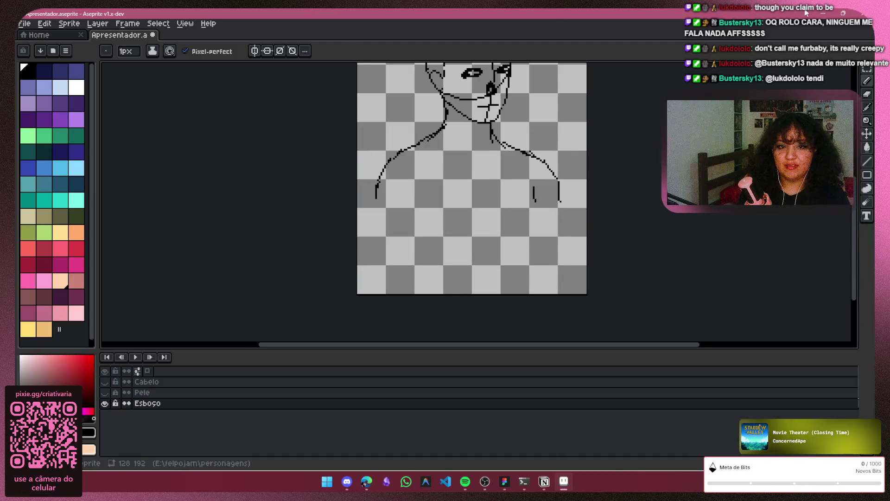
key(e)
drag(532, 185, 534, 200)
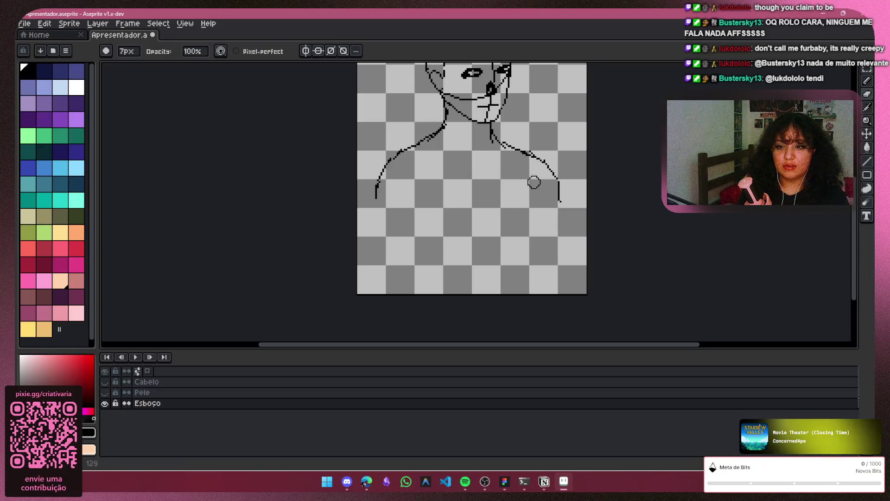
Draw the inner line of the left arm with the 1px pencil, redrawing until it sits right
key(b)
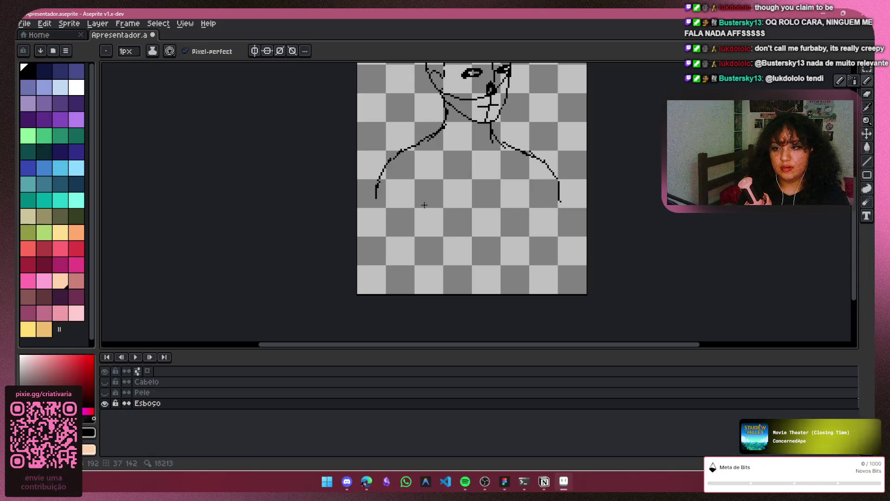
mouse_move(407, 182)
mouse_down()
mouse_move(419, 226)
mouse_move(408, 242)
mouse_up()
key(ctrl+z)
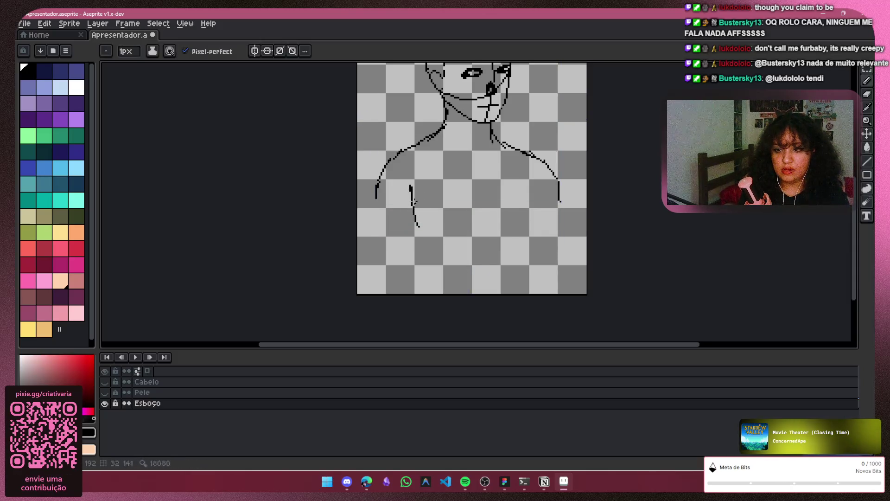
key(ctrl+z)
key(ctrl+z)
key(ctrl+z)
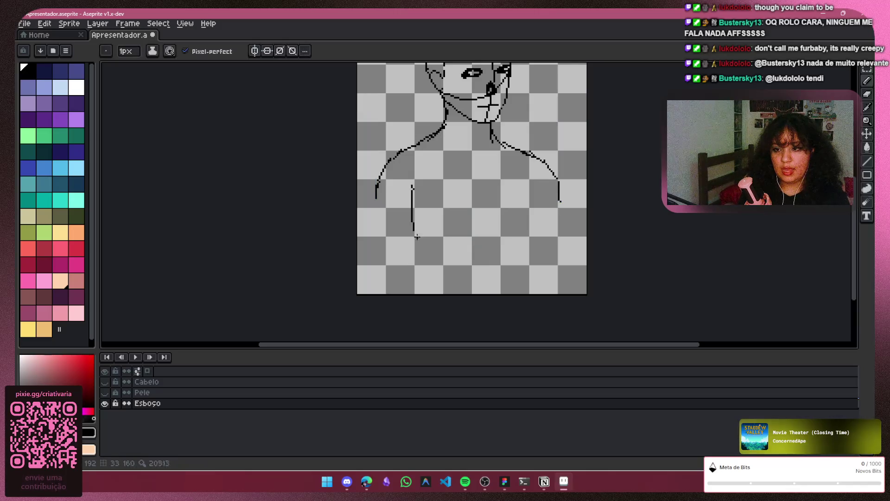
drag(412, 182, 408, 233)
key(ctrl+z)
drag(414, 185, 412, 203)
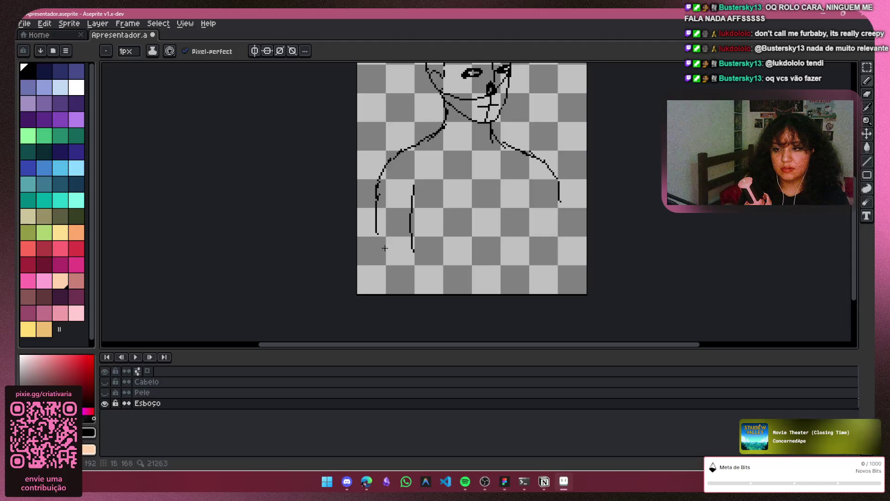
key(ctrl+z)
key(ctrl+z)
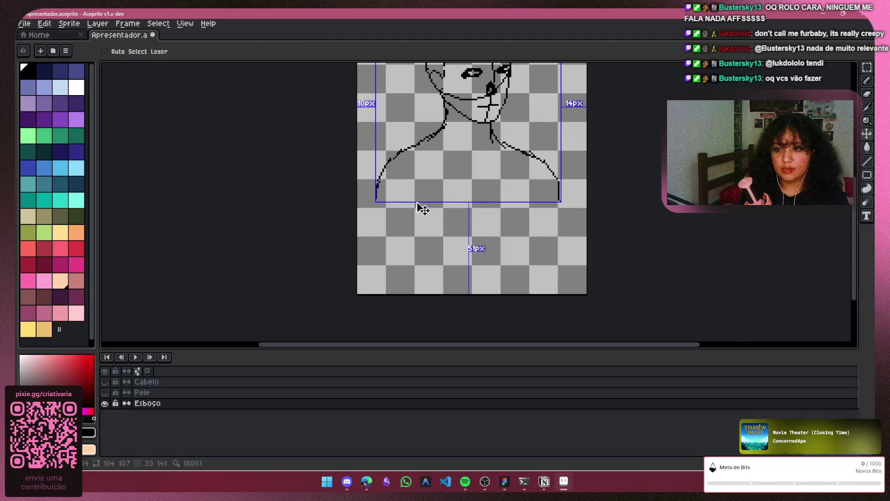
drag(416, 187, 412, 227)
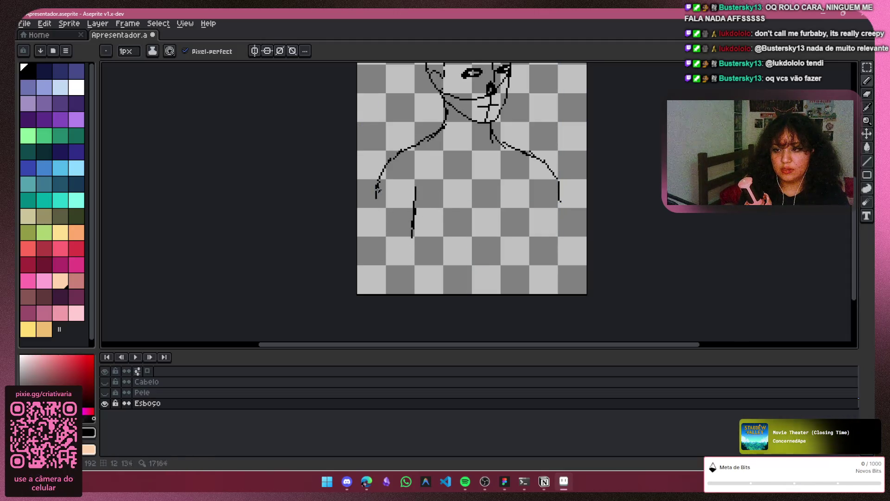
Draw a straighter outer left arm line and extend the inner line to the canvas bottom
drag(374, 211, 375, 270)
key(ctrl+z)
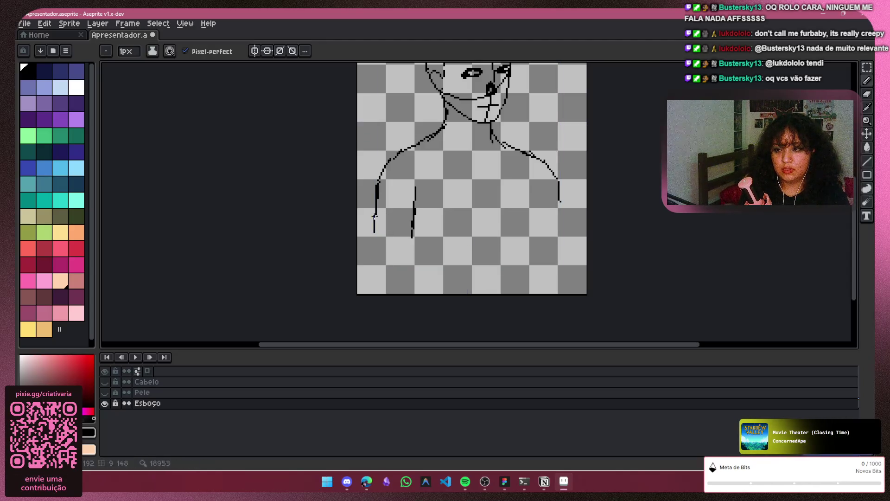
key(ctrl+z)
drag(375, 209, 382, 274)
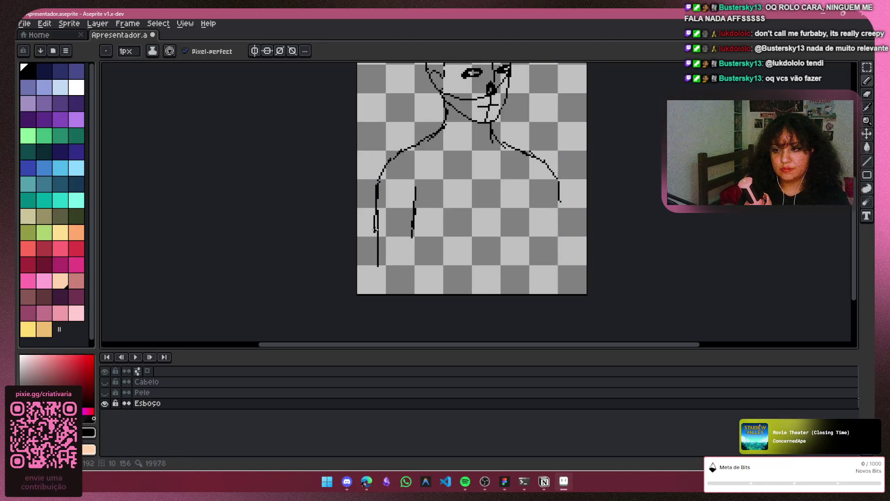
mouse_move(412, 231)
mouse_down()
mouse_move(405, 297)
mouse_move(382, 275)
mouse_up()
key(ctrl+z)
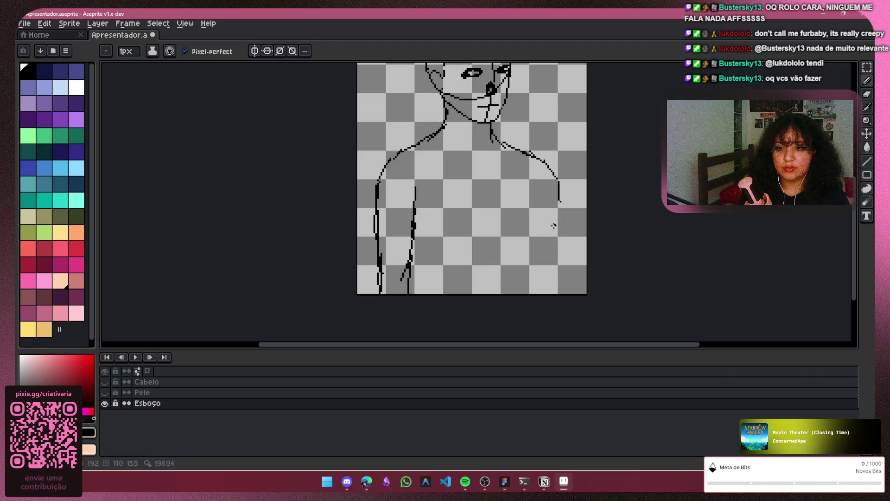
Draw the inner and outer lines of the right arm
drag(538, 185, 537, 245)
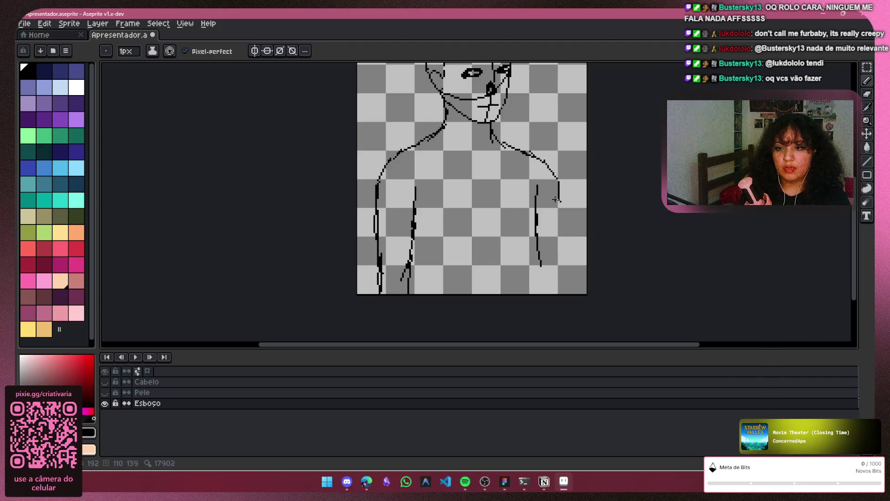
drag(558, 200, 555, 242)
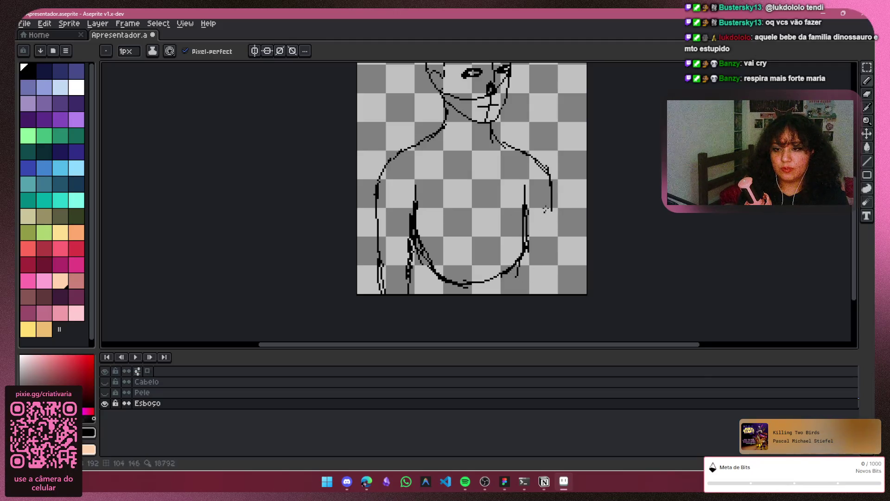
key(ctrl+z)
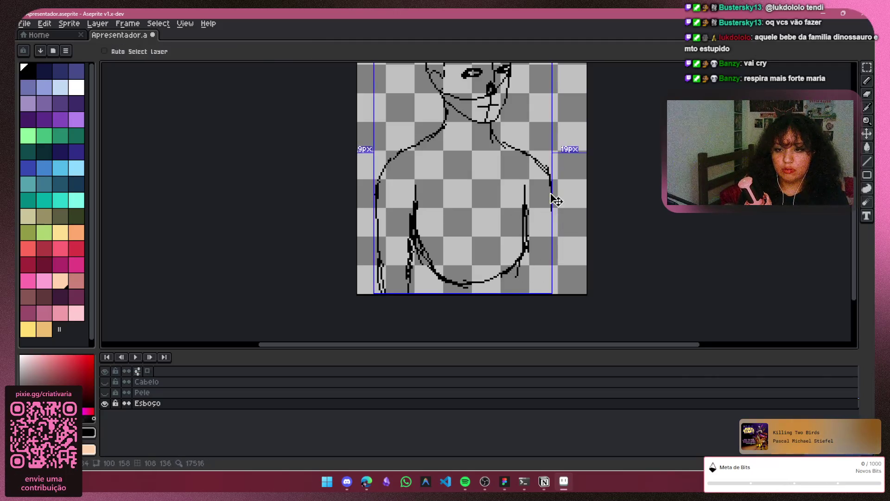
key(ctrl+z)
key(ctrl+y)
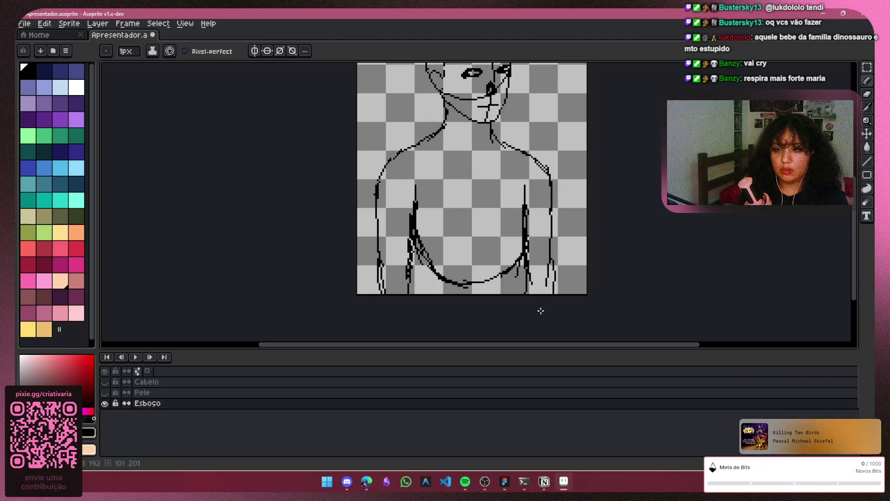
Erase stray pixels near the right arm's end and place a single pixel on the chest
click(867, 96)
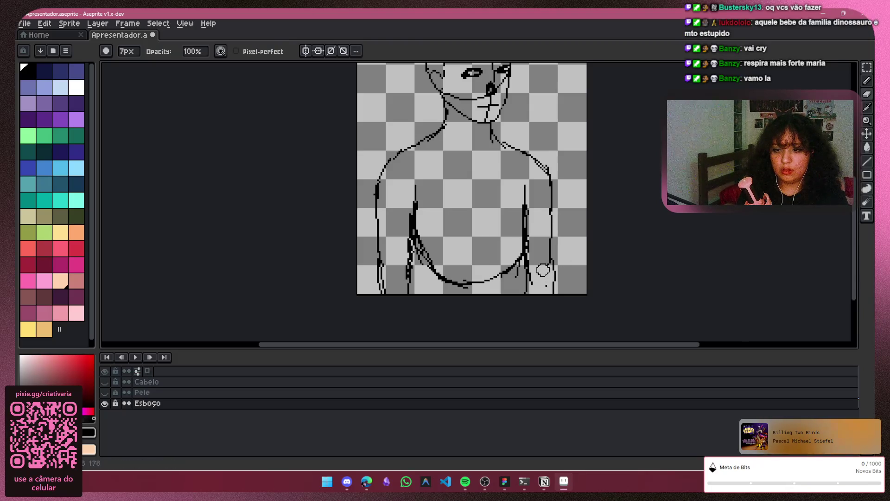
click(561, 278)
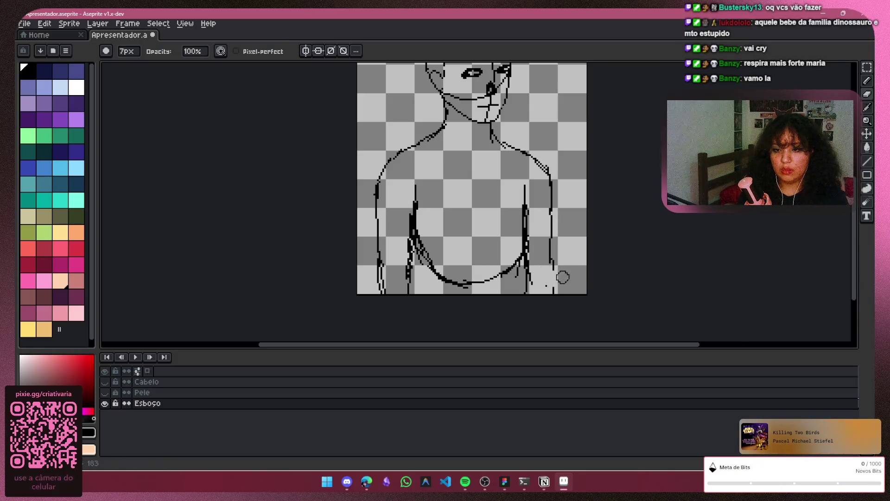
click(867, 82)
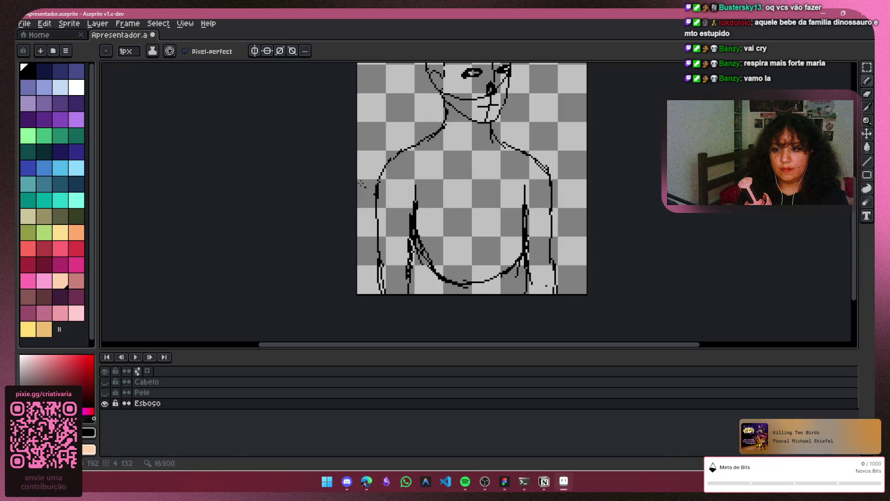
click(484, 170)
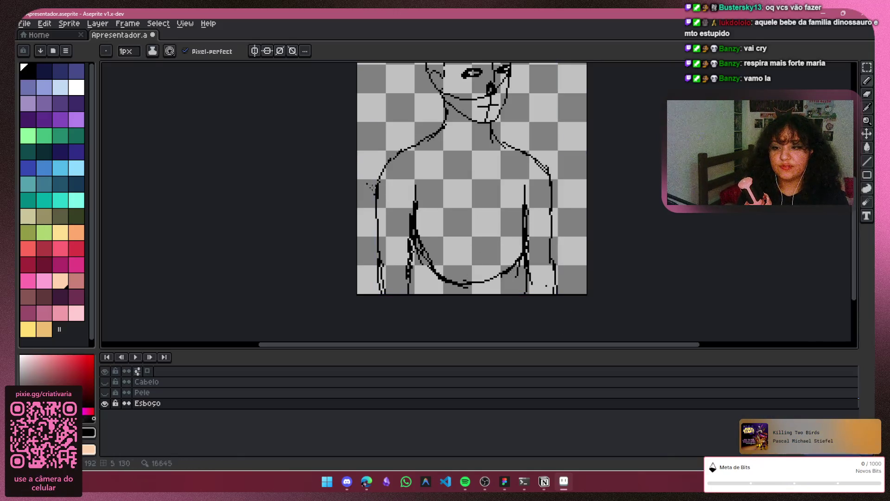
Zoom in and erase the stray black marks near the sprite's bottom right
scroll(726, 83, up, 1)
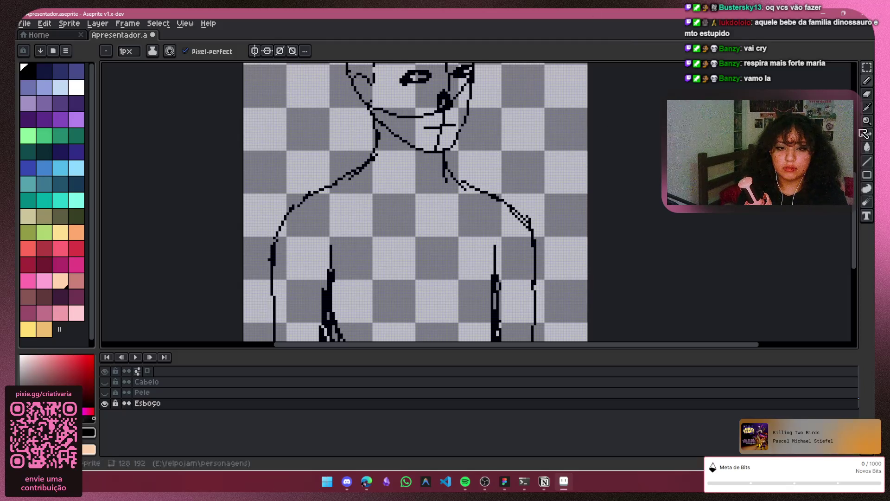
drag(857, 211, 857, 283)
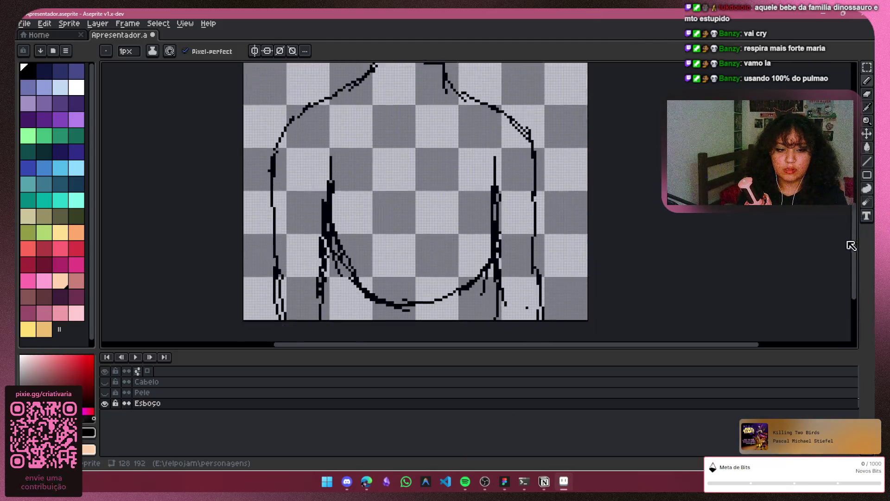
click(866, 95)
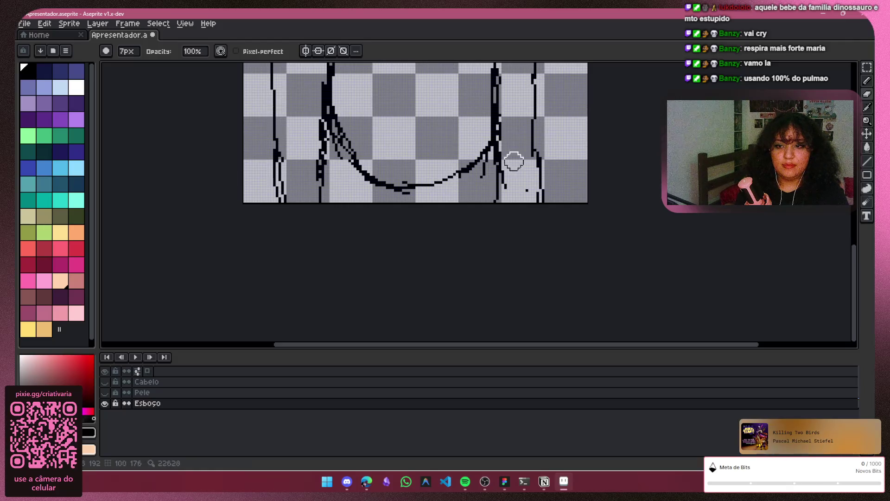
drag(541, 197, 512, 163)
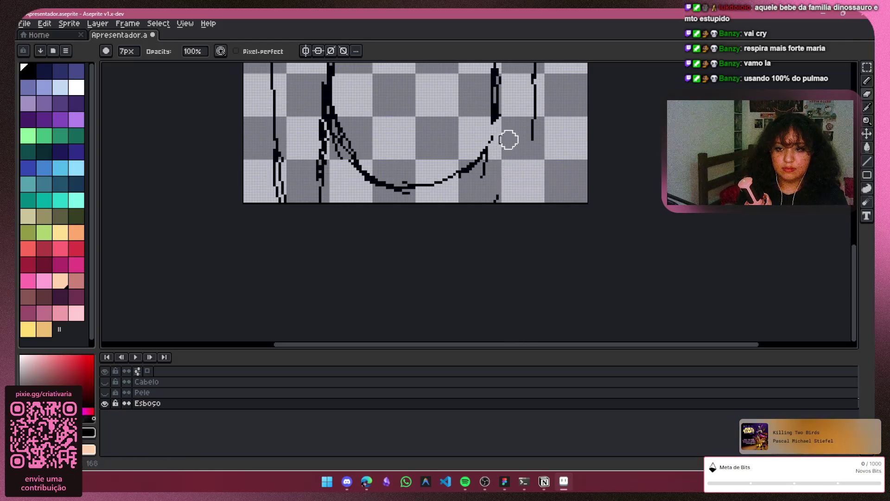
Trim the lower end of the line beside the right arm with the pencil, then zoom back out
click(869, 81)
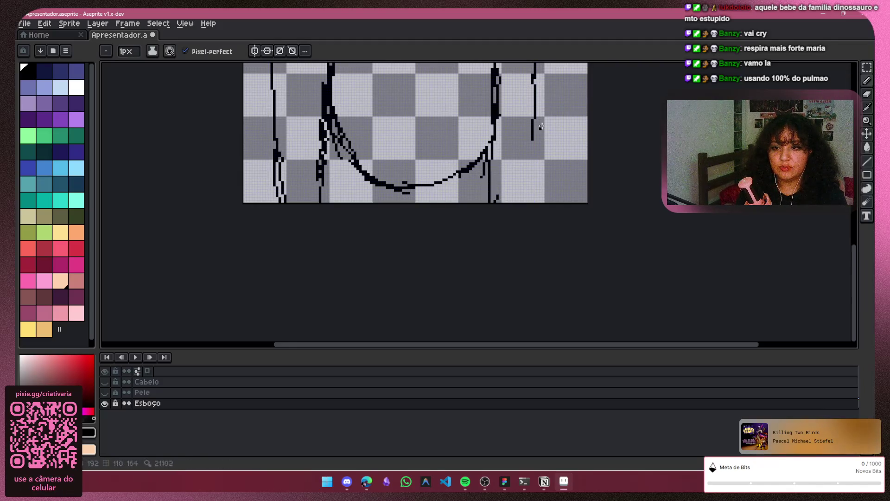
mouse_move(530, 201)
mouse_down()
mouse_move(532, 140)
mouse_move(536, 203)
mouse_up()
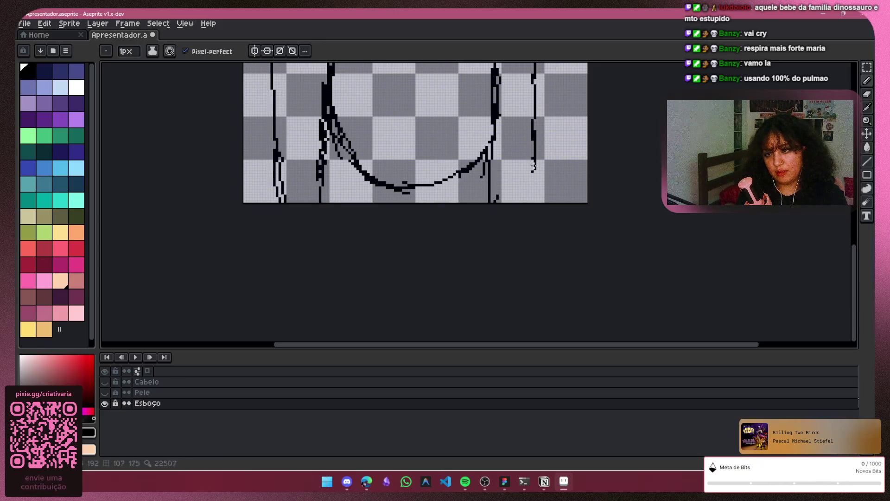
scroll(657, 206, down, 3)
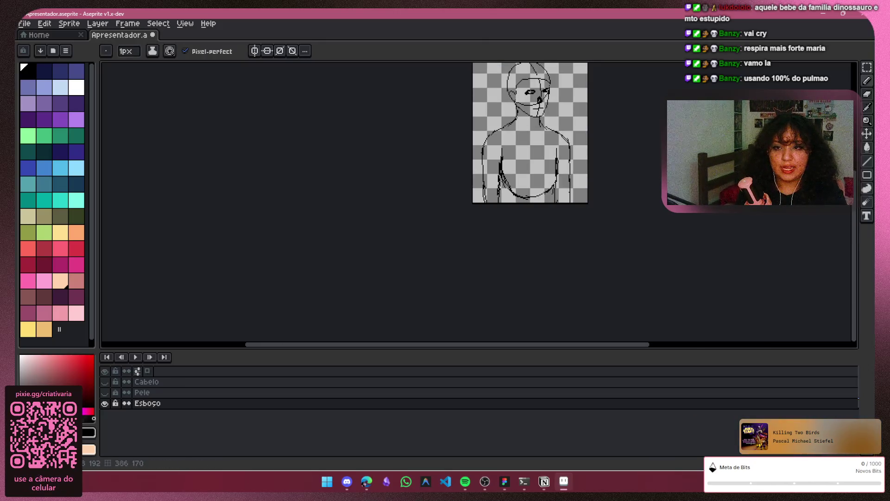
scroll(658, 207, up, 1)
mouse_move(858, 251)
mouse_down()
mouse_move(857, 159)
mouse_move(857, 176)
mouse_up()
scroll(612, 204, down, 1)
scroll(612, 204, up, 1)
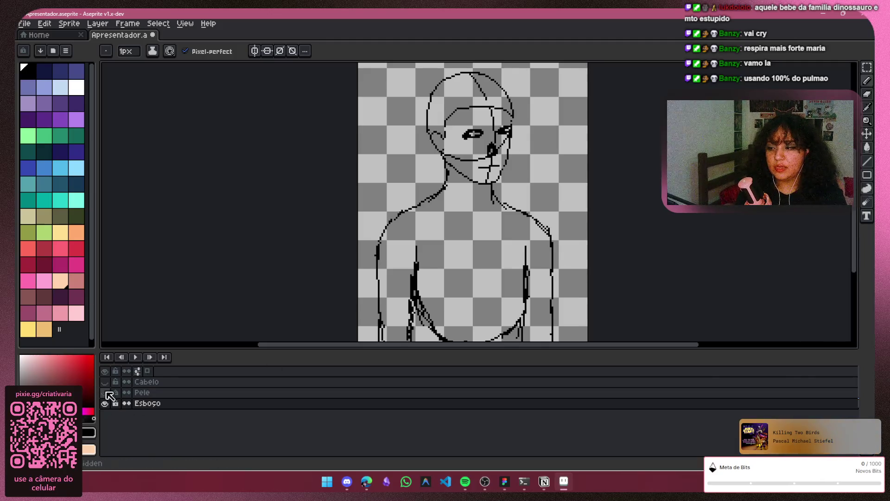
Show the Pele skin and Cabelo hair layers again
click(104, 392)
click(105, 382)
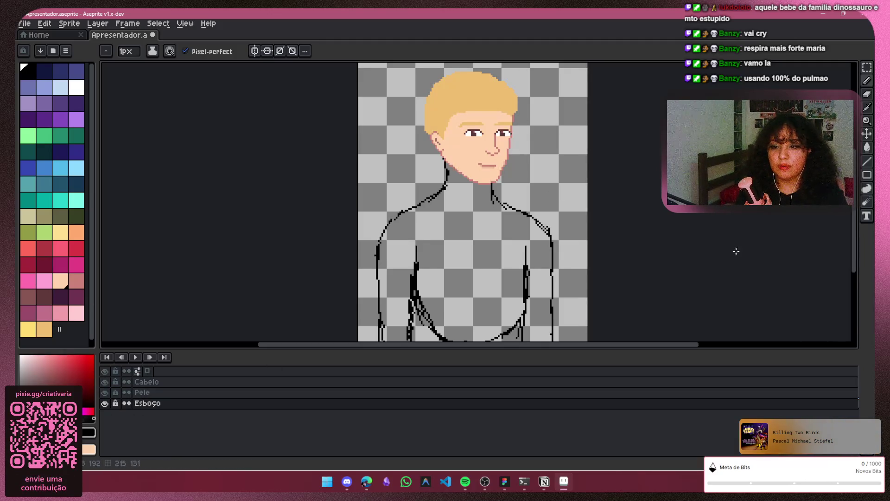
click(420, 473)
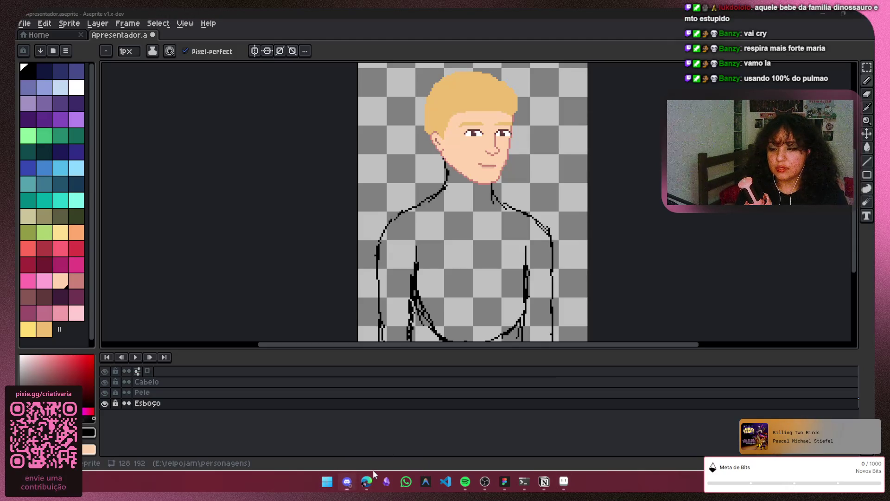
click(872, 200)
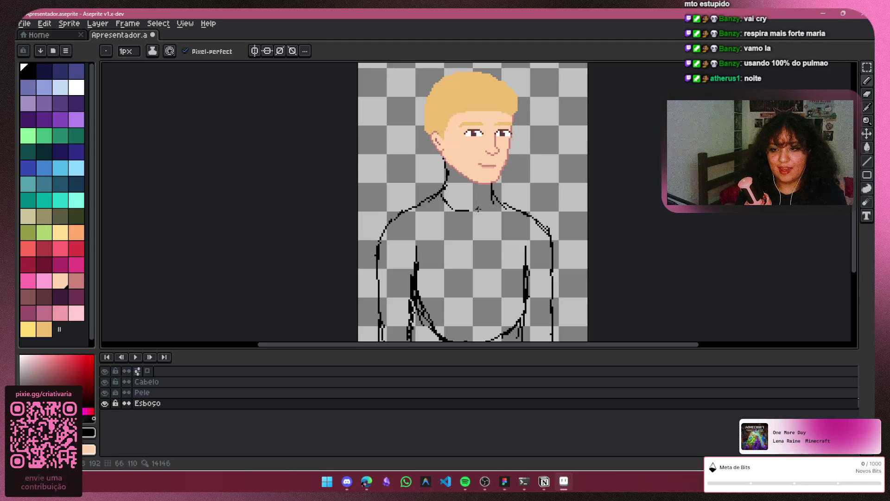
Draw a connected neckline across the base of the neck, erasing and redrawing part of it
drag(455, 210, 489, 210)
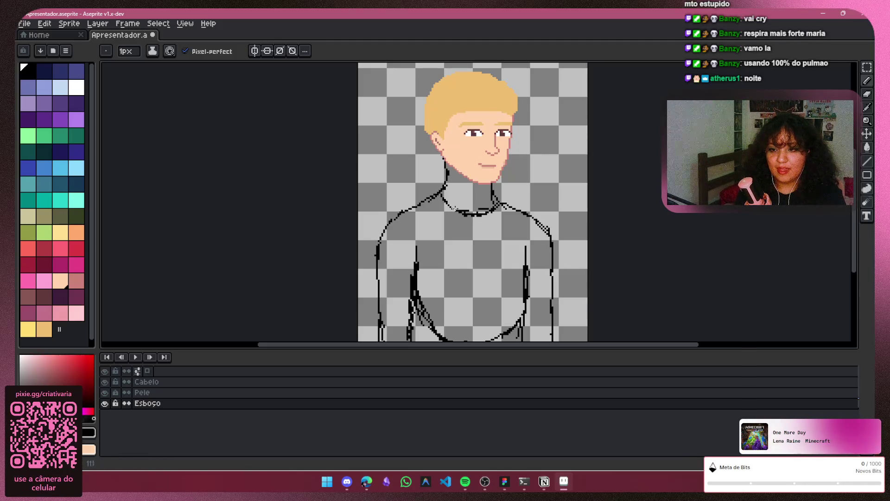
key(e)
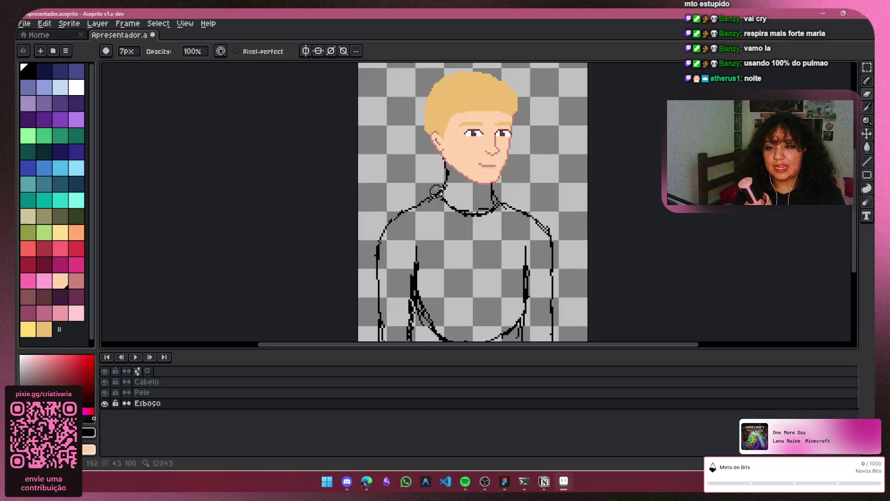
drag(485, 208, 497, 214)
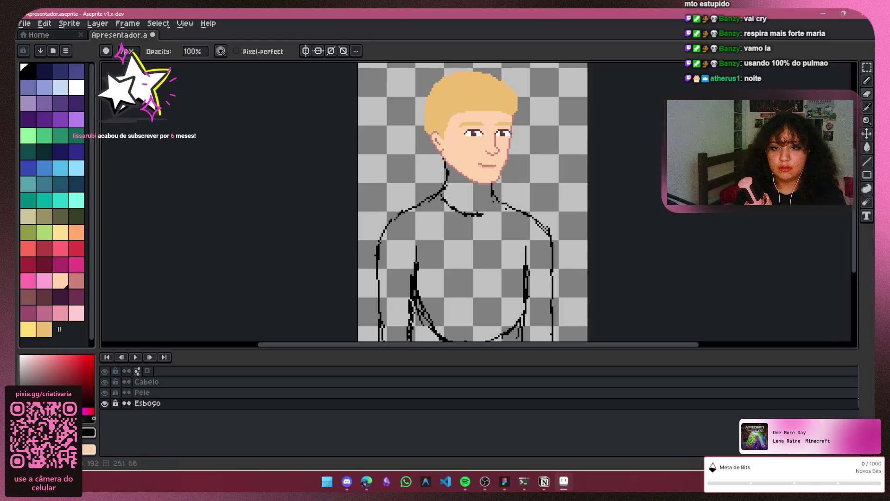
click(867, 81)
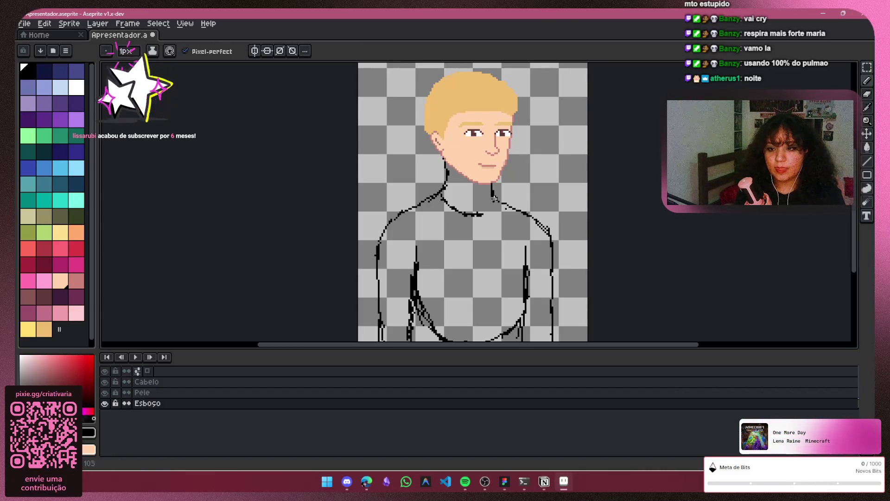
drag(484, 215, 493, 208)
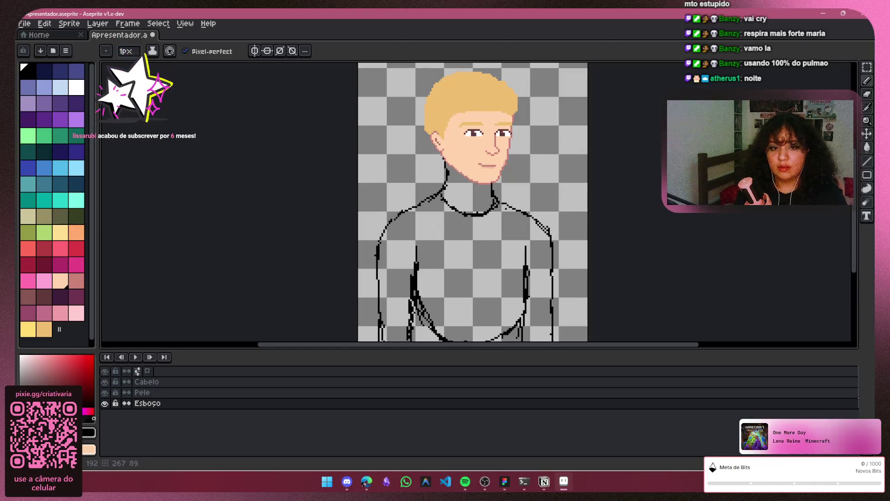
Toggle the Esboço sketch layer off and on to check the colouring with the full hair in view
scroll(675, 231, down, 2)
scroll(672, 250, up, 1)
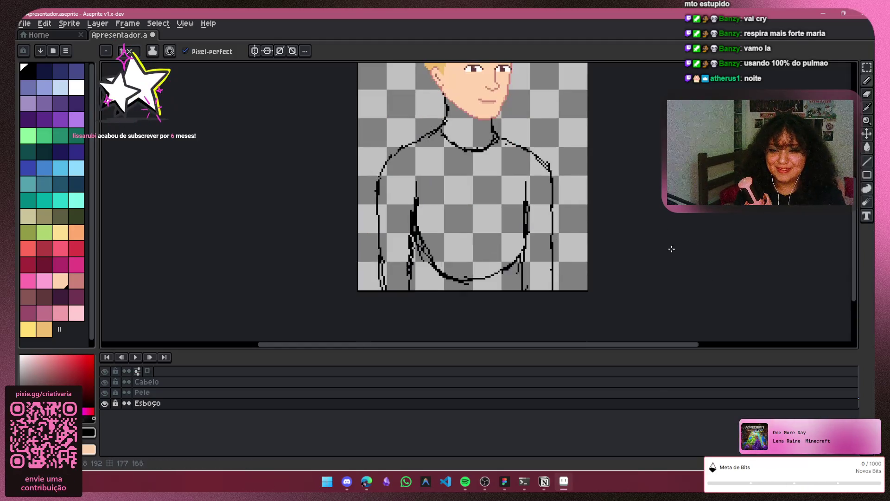
click(104, 403)
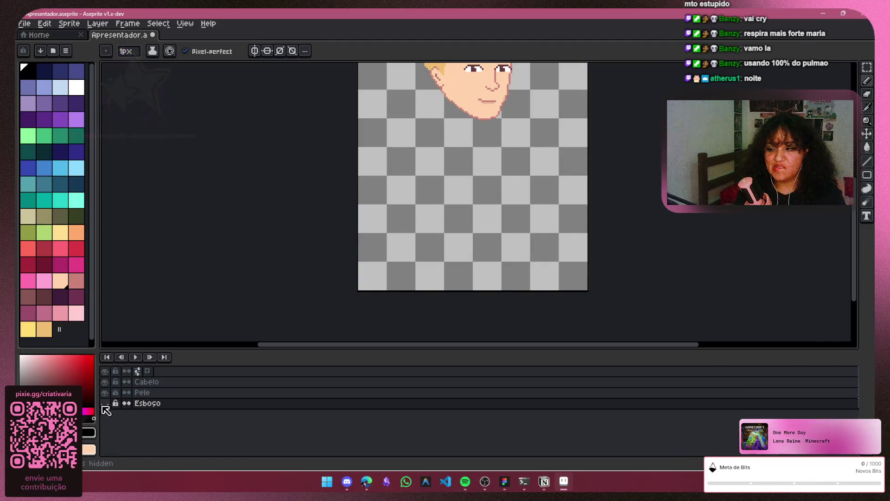
click(104, 403)
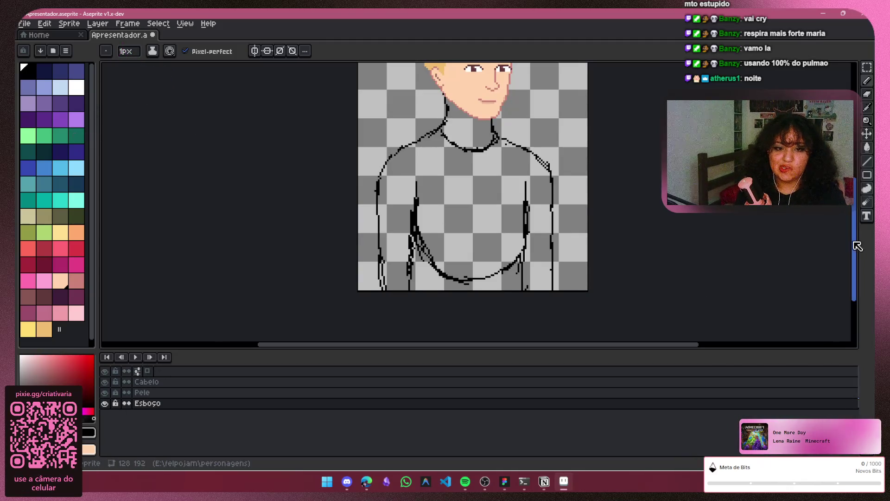
drag(856, 248, 858, 232)
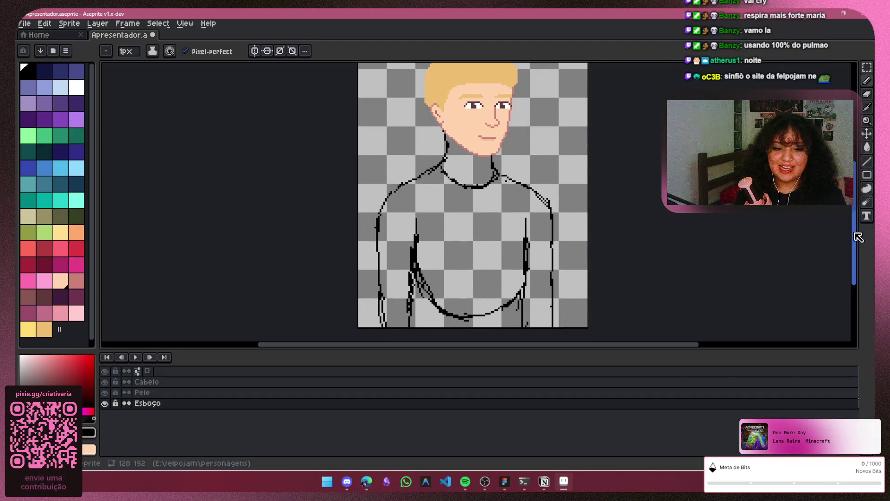
scroll(860, 245, up, 2)
scroll(861, 245, down, 2)
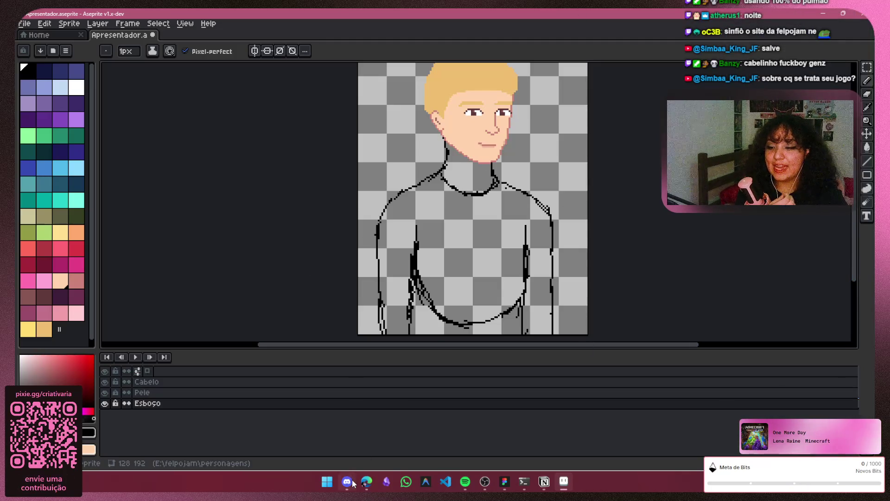
mouse_move(353, 484)
click(379, 427)
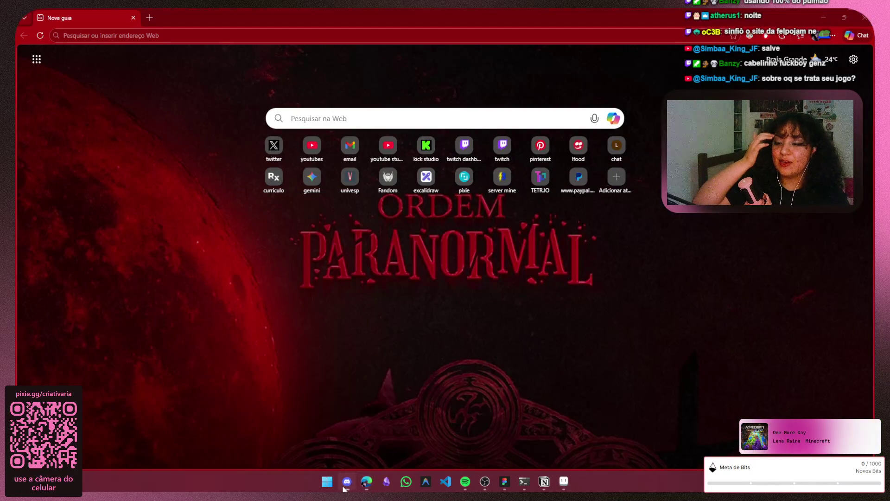
key(alt+Tab)
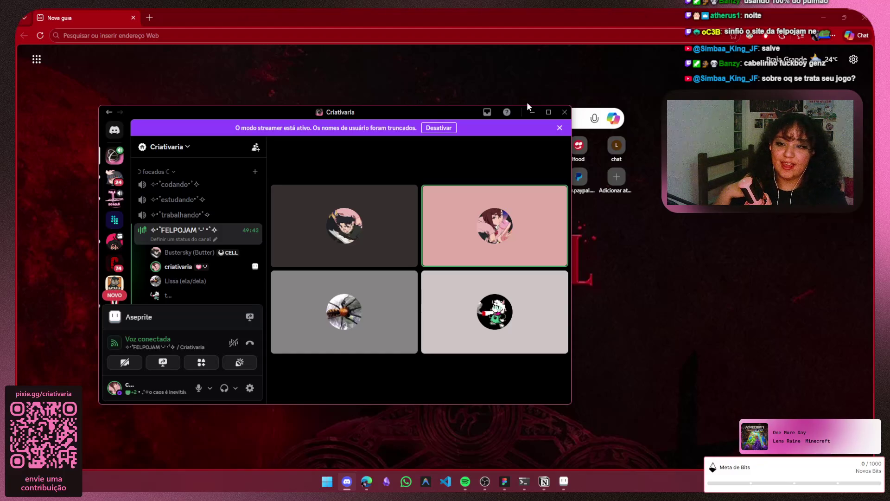
click(547, 114)
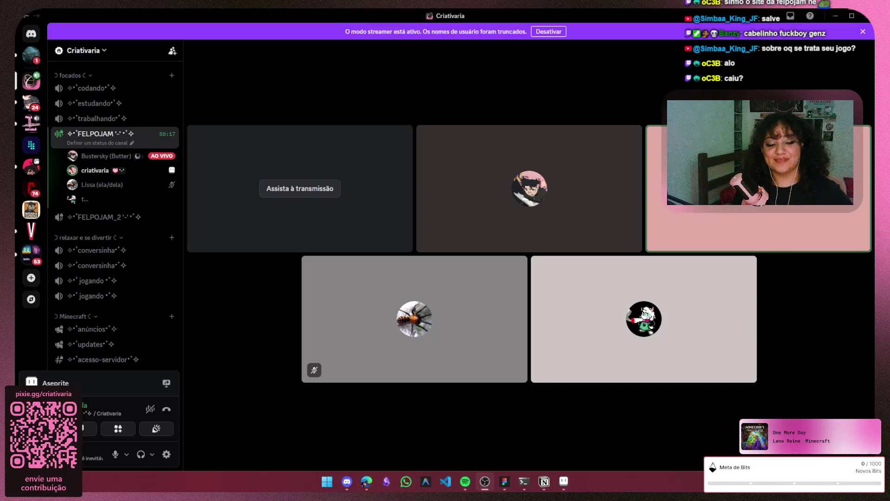
Watch the FELPOJAM screen share enlarged, then switch to a direct message conversation
click(279, 195)
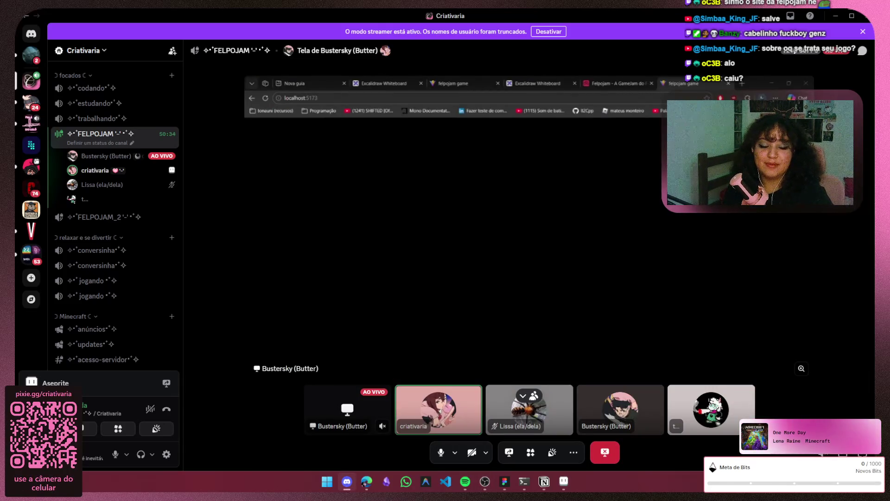
click(523, 395)
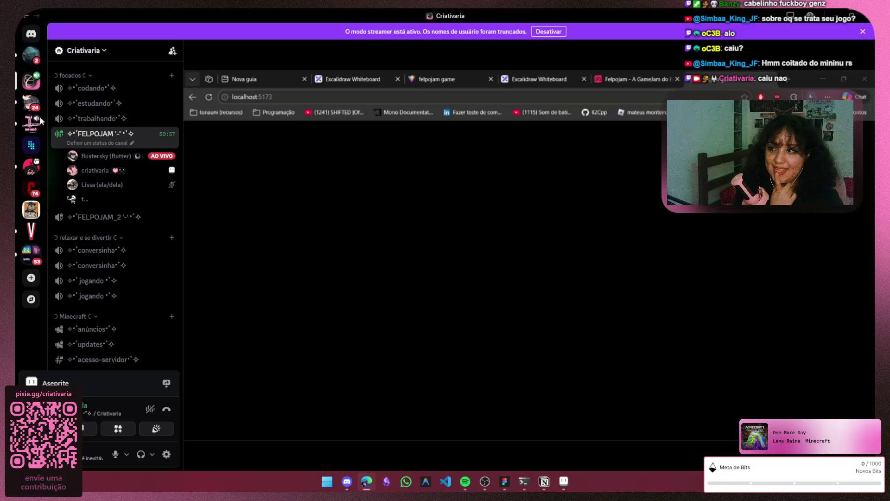
click(29, 61)
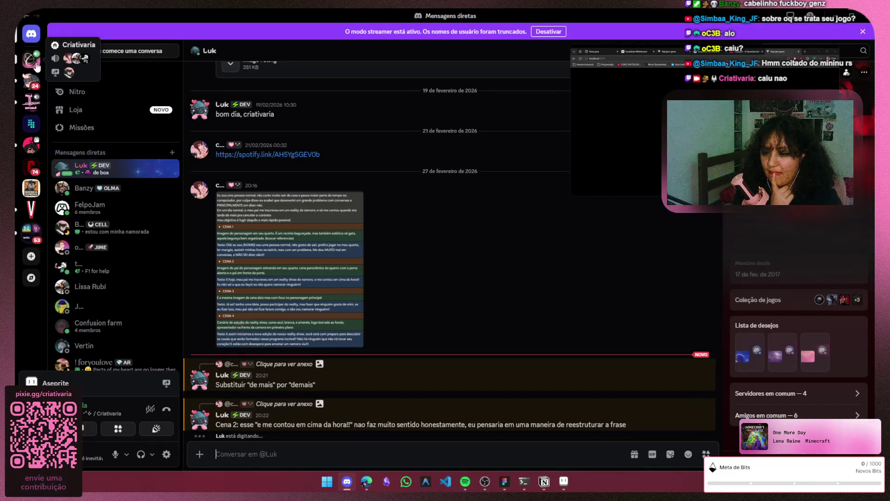
Return to the Criativaria server's FELPOJAM voice channel screen share
click(37, 66)
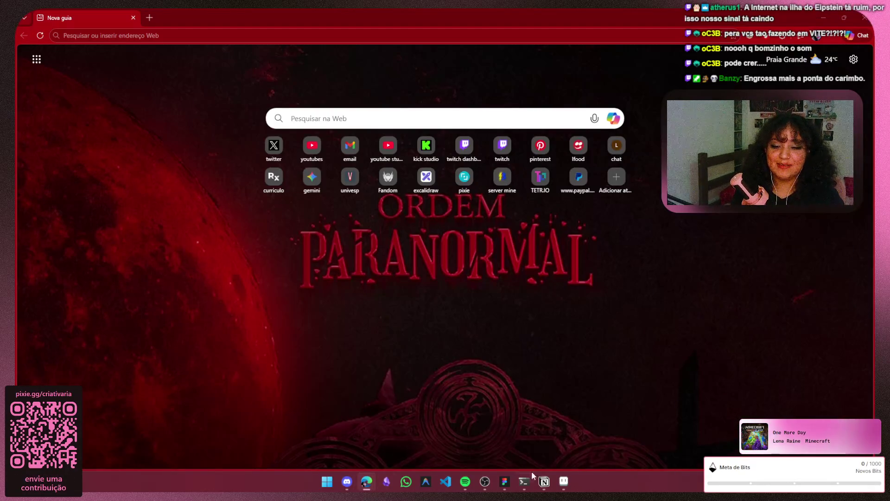
Minimize the Aseprite window and bring the Discord call back to the front
click(563, 483)
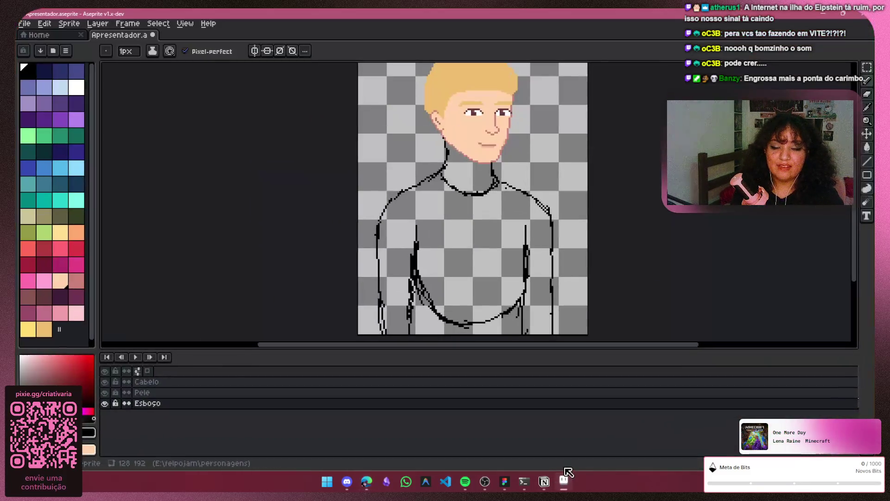
click(824, 18)
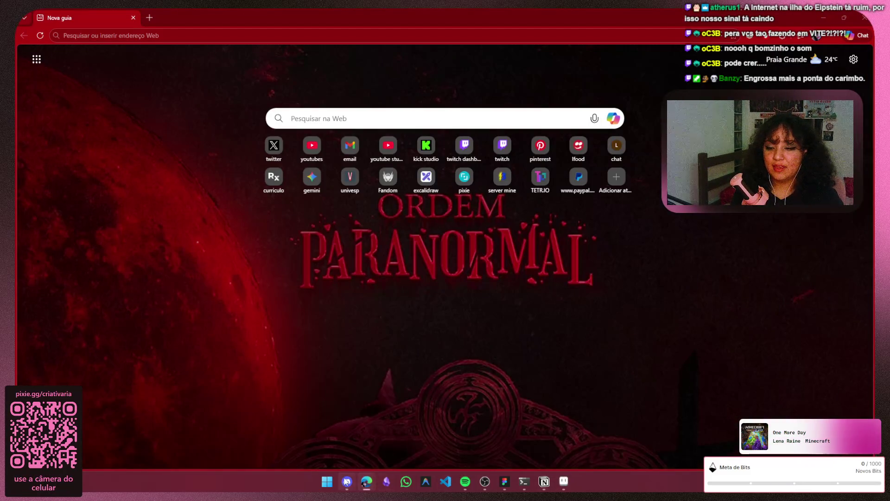
click(347, 482)
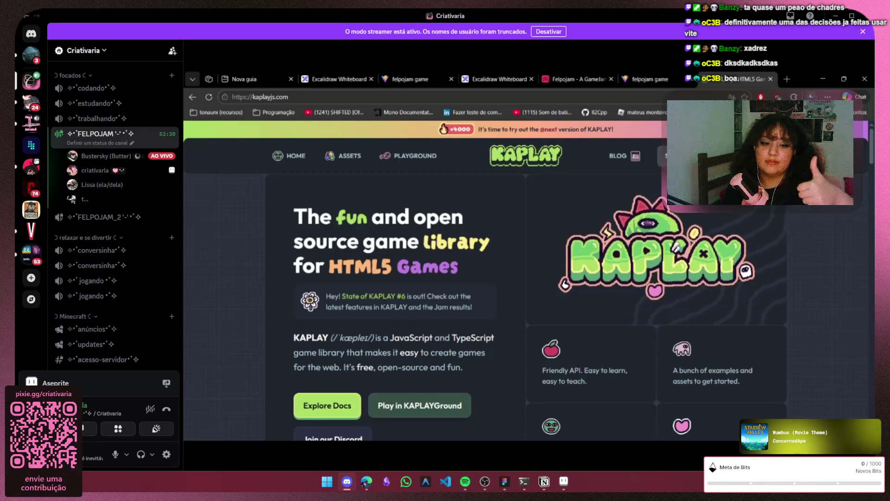
Enter 'tauri' in the browser address bar to load v2.tauri.app
click(465, 95)
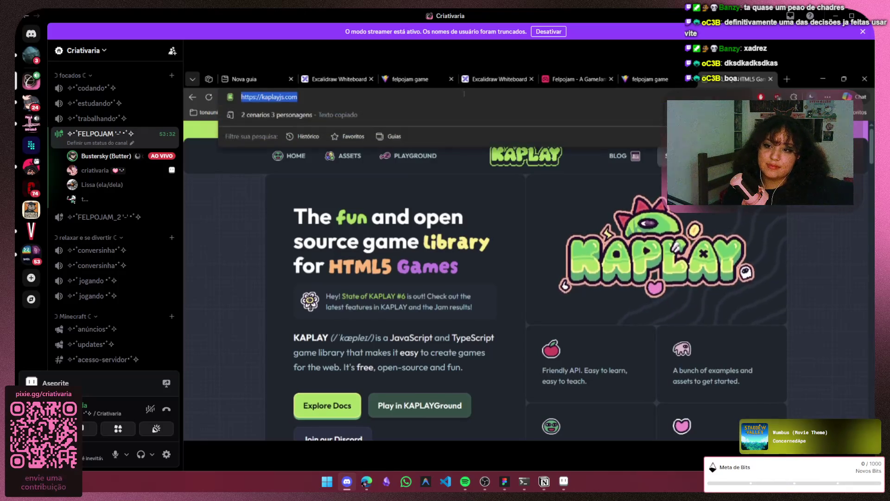
text(tauri)
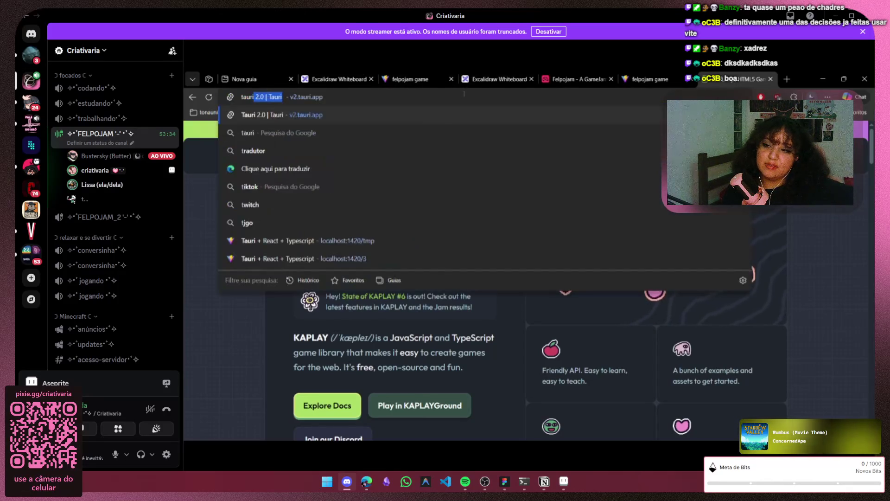
key(Return)
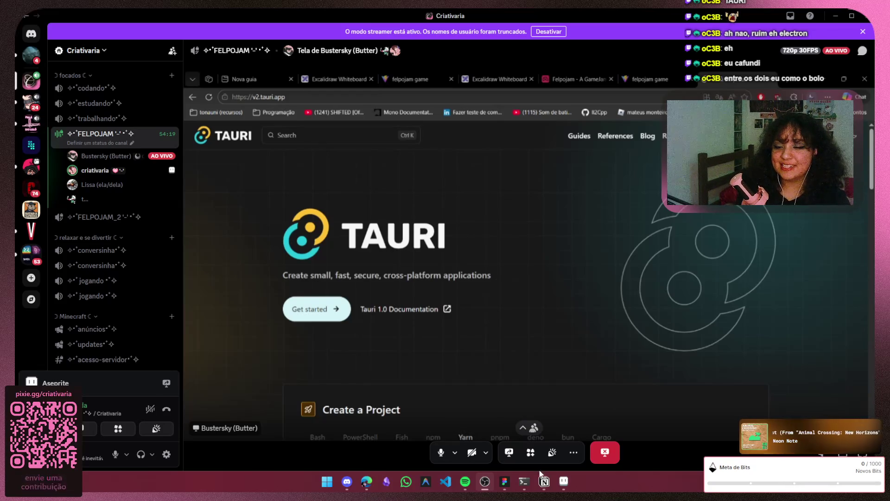
Switch to Notion and scroll the Tarefas page down to the Arte board
click(544, 481)
scroll(499, 240, down, 4)
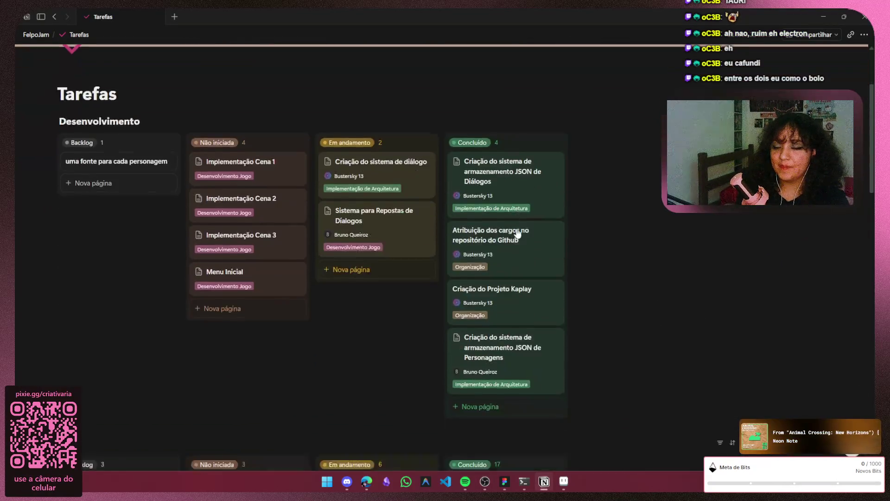
scroll(401, 190, down, 2)
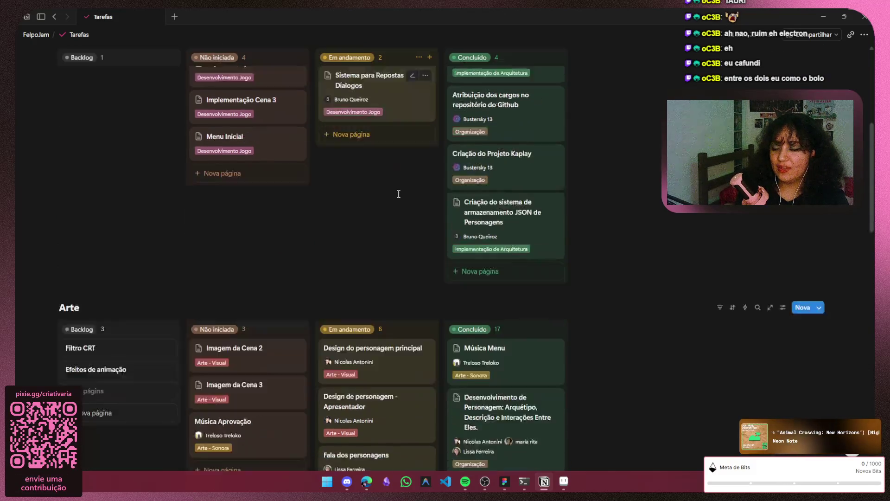
scroll(402, 180, down, 2)
scroll(402, 182, down, 3)
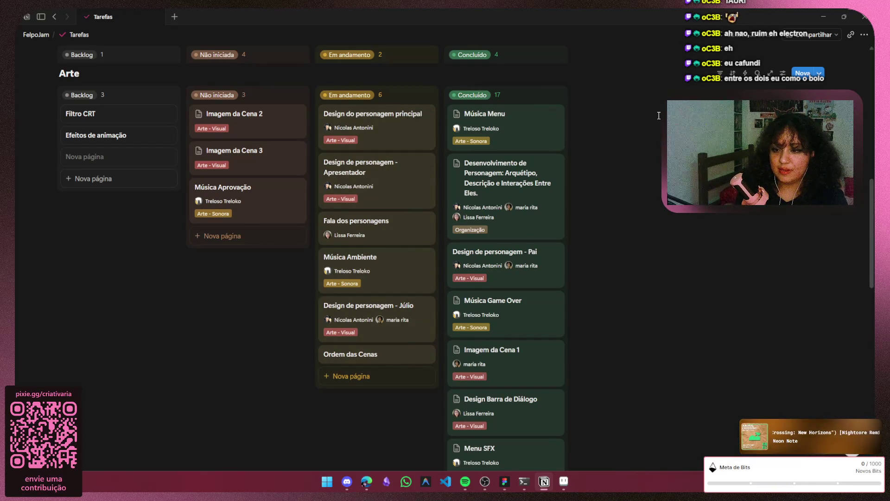
scroll(659, 116, up, 10)
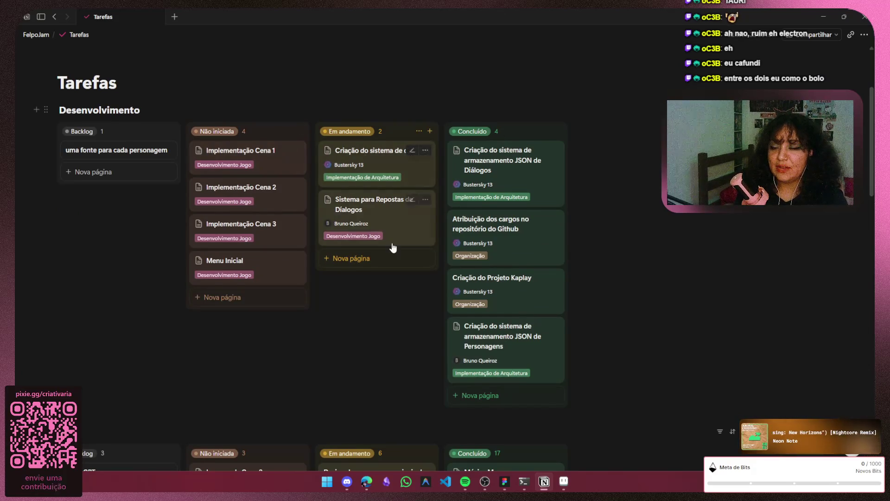
scroll(393, 248, down, 5)
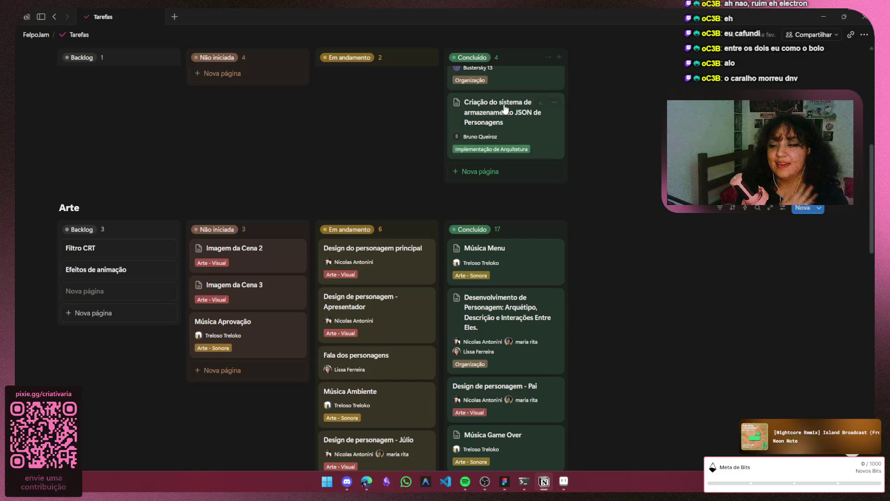
scroll(636, 181, down, 2)
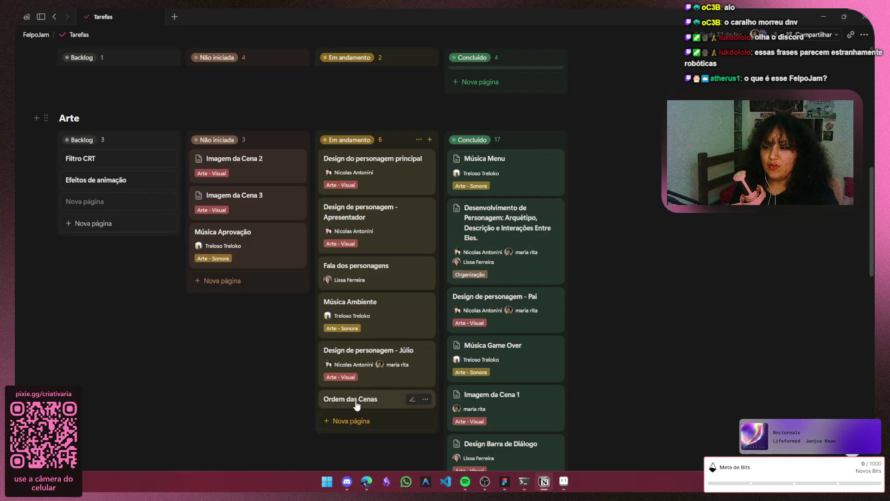
Move the Ordem das Cenas card from Em andamento to the Arte board's Não iniciada column
drag(357, 400, 230, 269)
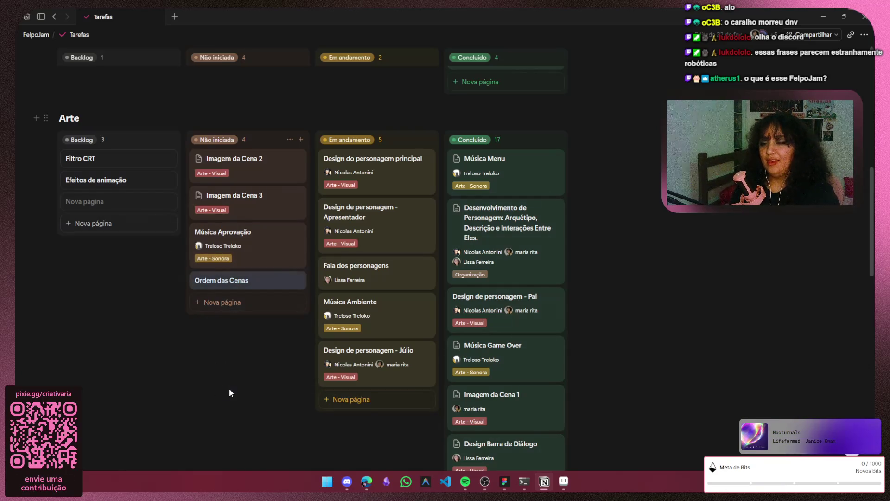
click(261, 387)
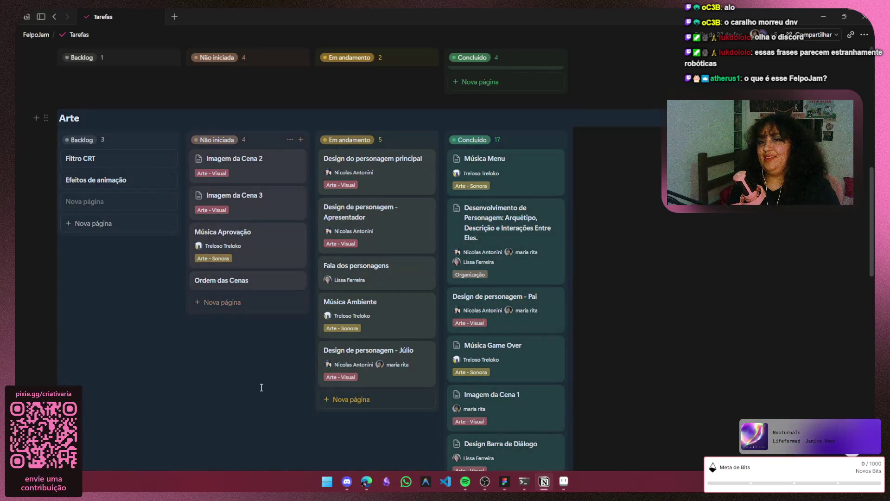
click(134, 403)
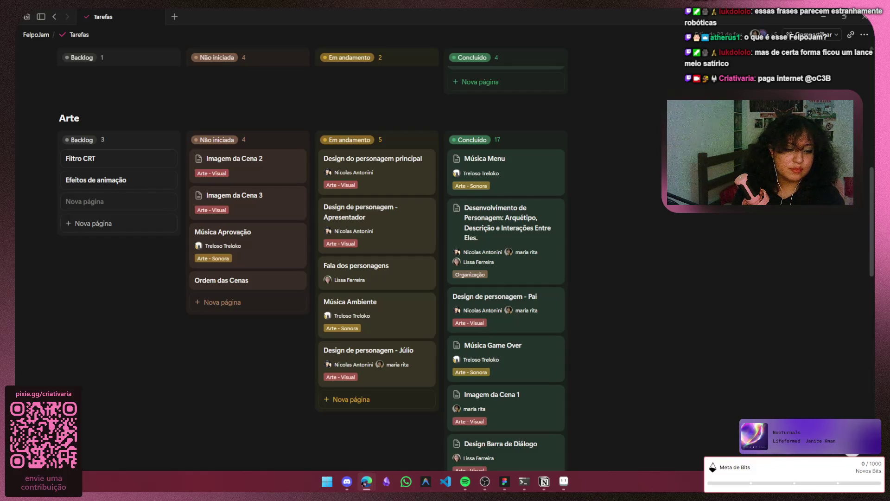
Bring Discord's FELPOJAM voice call window in front of the Notion Tarefas board
key(alt+Tab)
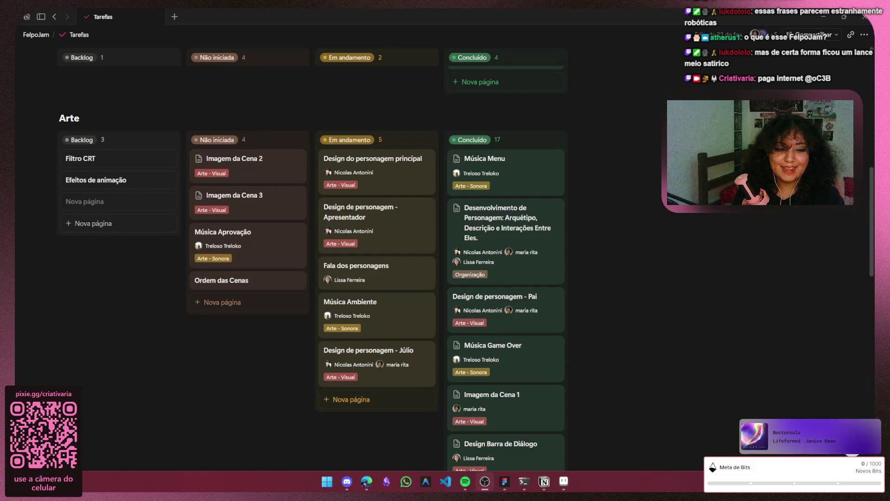
key(alt+Tab)
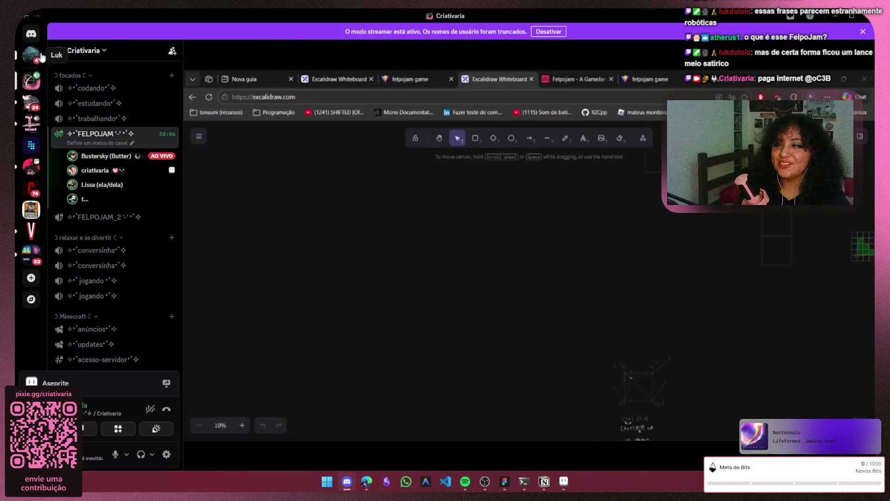
key(alt+Tab)
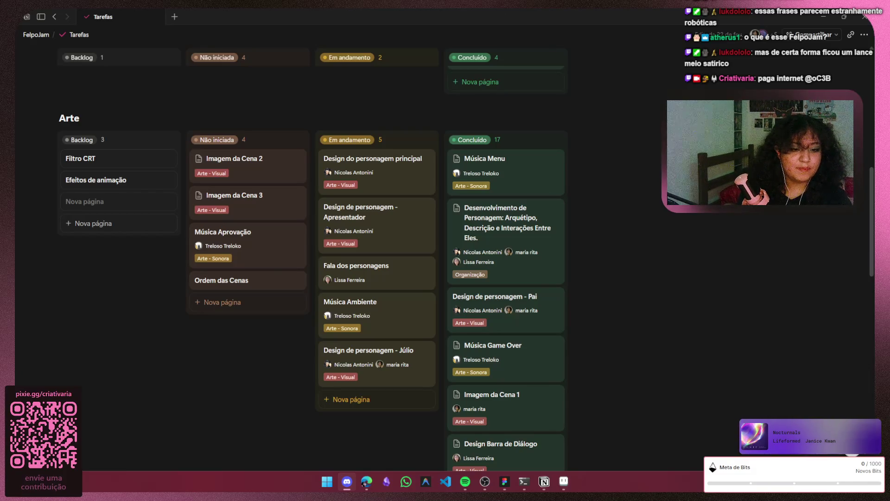
click(347, 482)
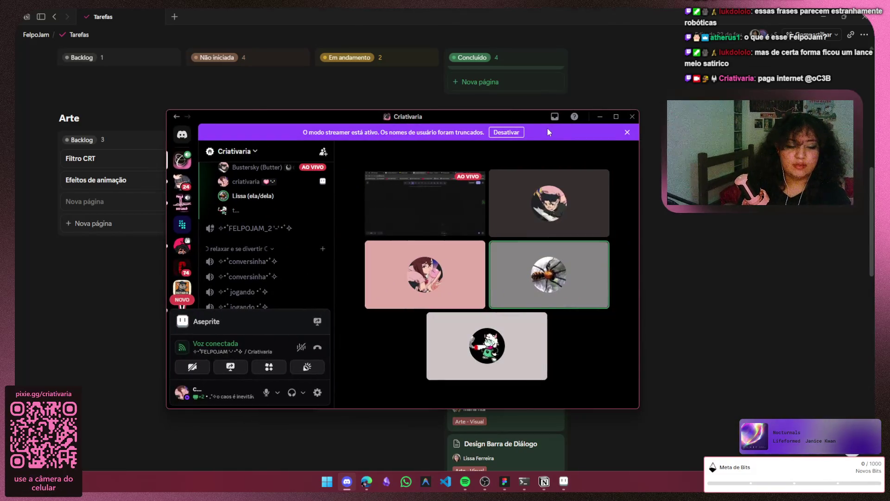
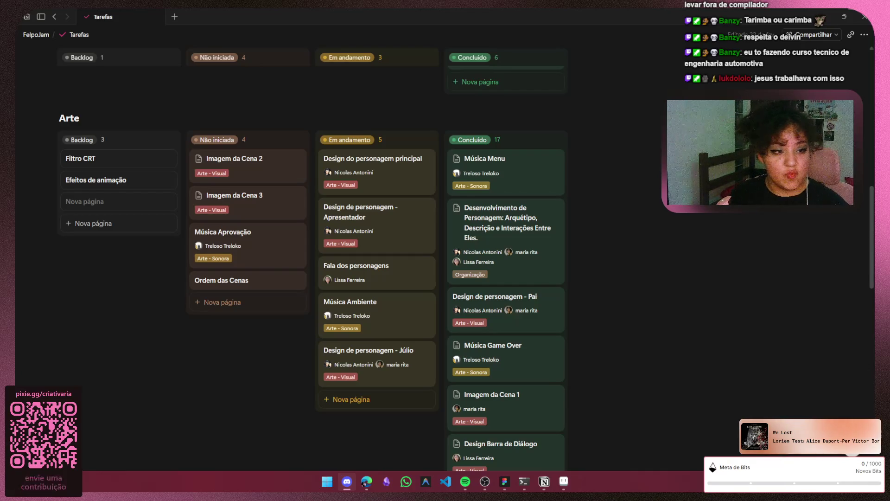
Bring up the screen capture tool twice and dismiss it each time
key(super+shift+s)
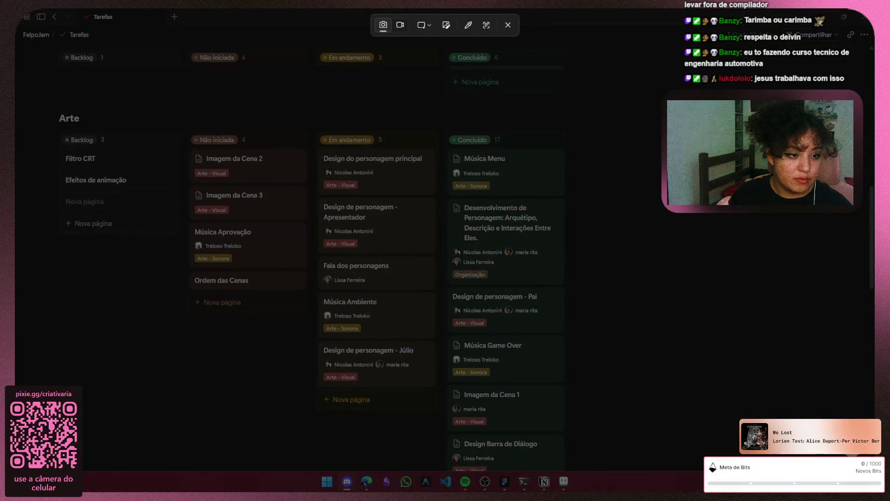
key(Escape)
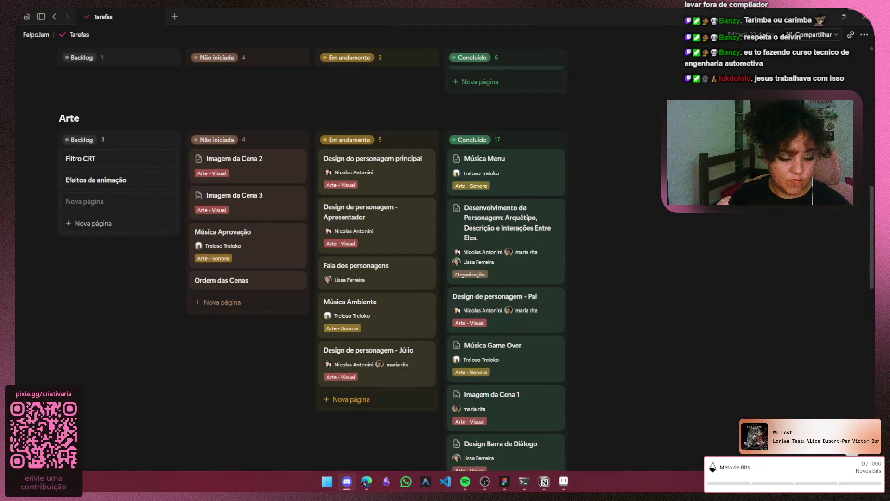
key(super+shift+s)
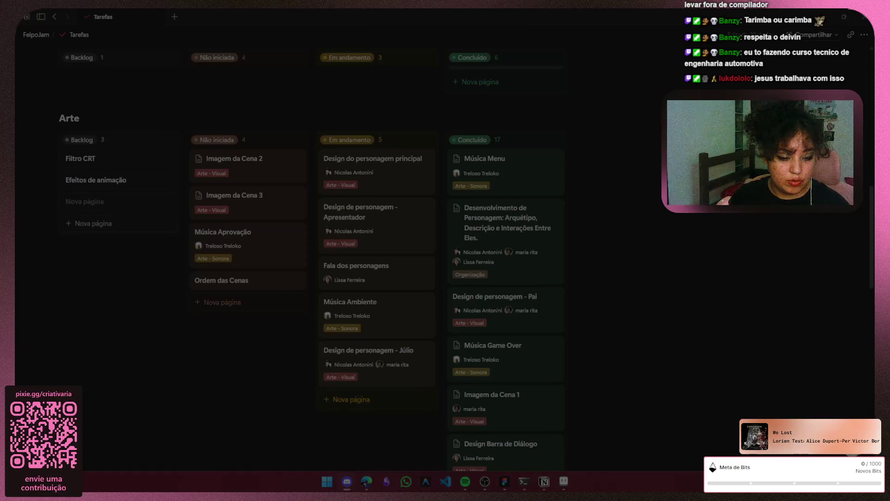
key(Escape)
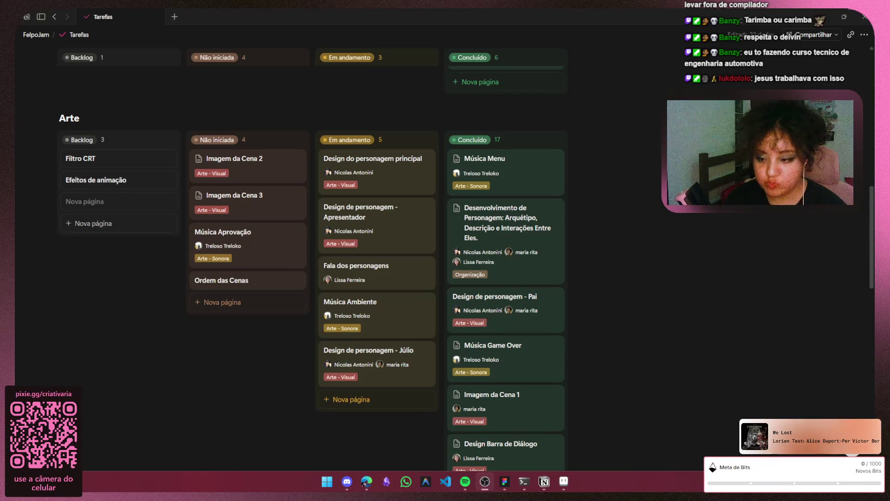
Minimize the Notion board and bring Apresentador.aseprite to the front in Aseprite
click(824, 17)
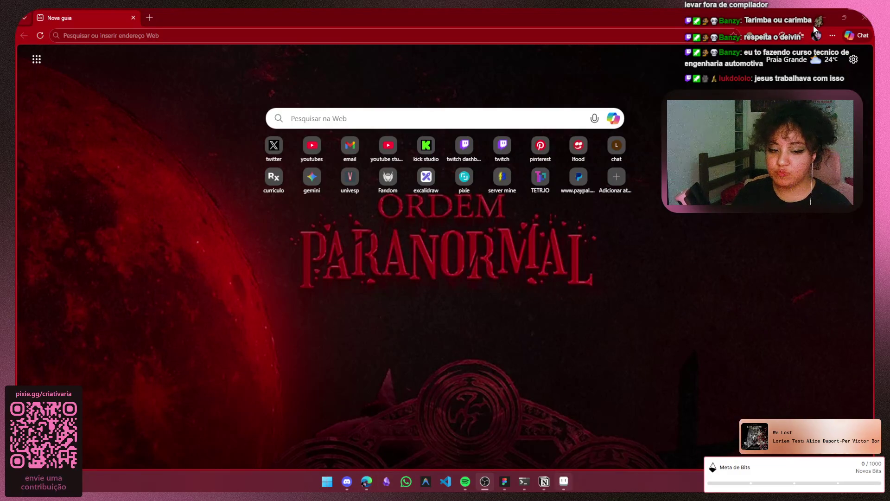
mouse_move(564, 482)
click(571, 433)
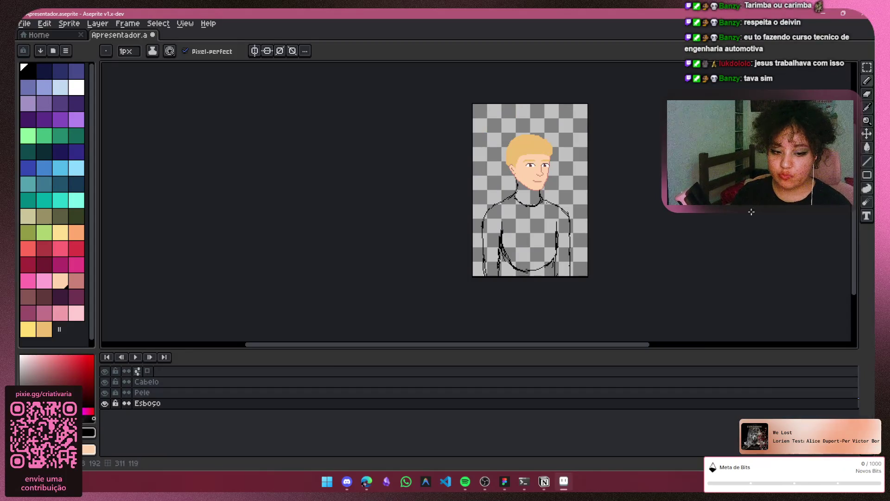
Erase the lower torso curve and nearby stray sketch pixels with the 7px eraser, undoing one stroke
scroll(748, 221, up, 2)
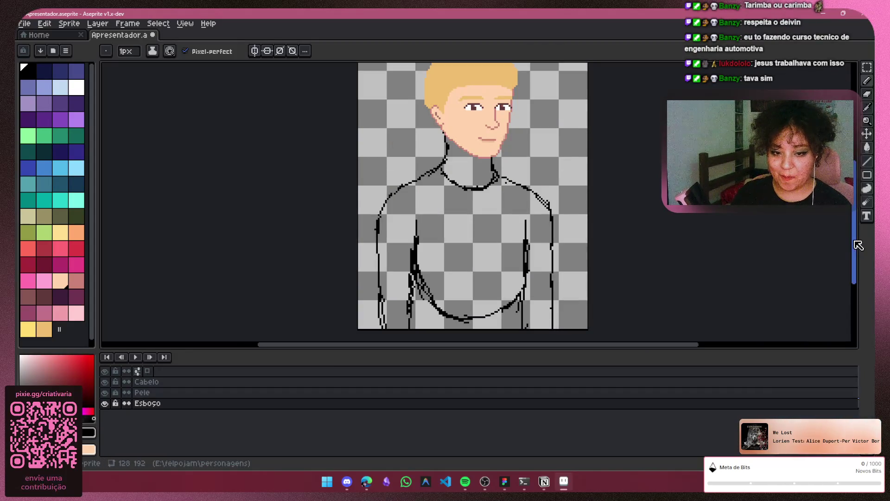
drag(859, 245, 857, 231)
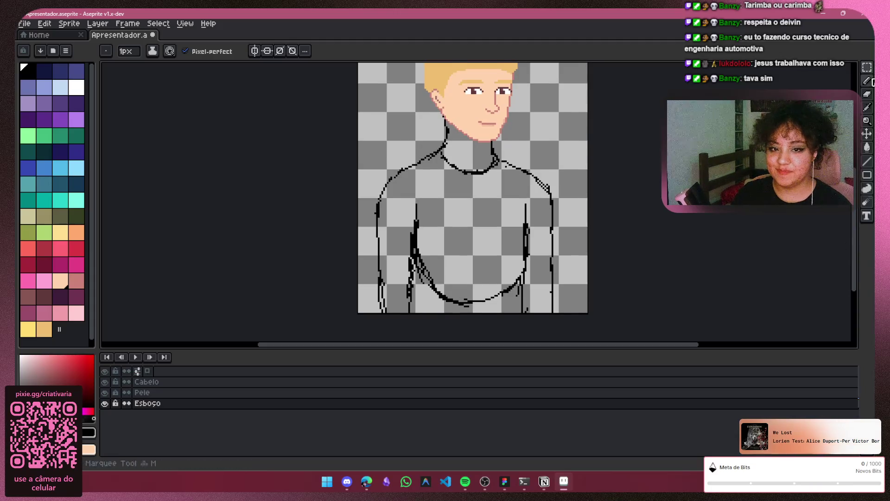
click(867, 94)
click(460, 301)
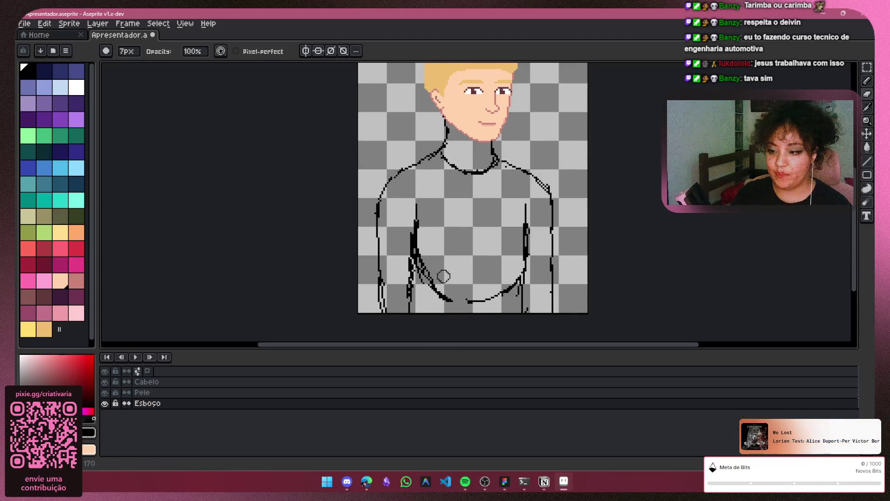
drag(429, 250, 420, 278)
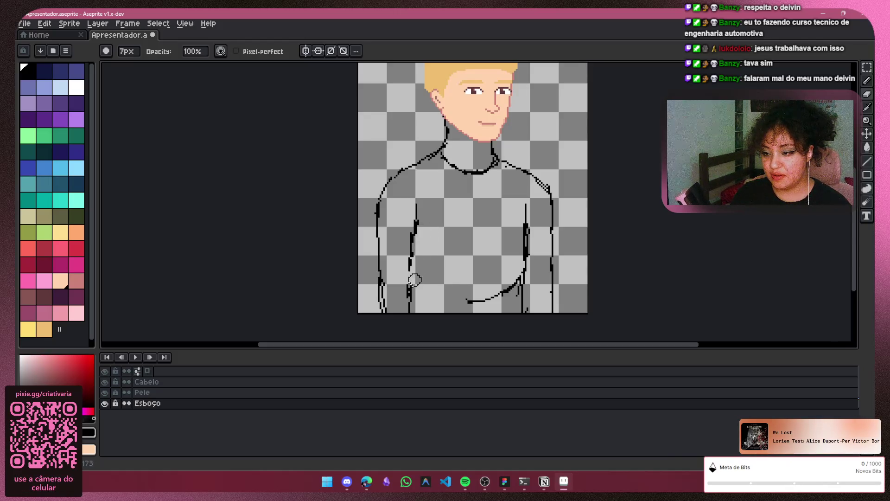
key(ctrl+z)
drag(467, 304, 514, 278)
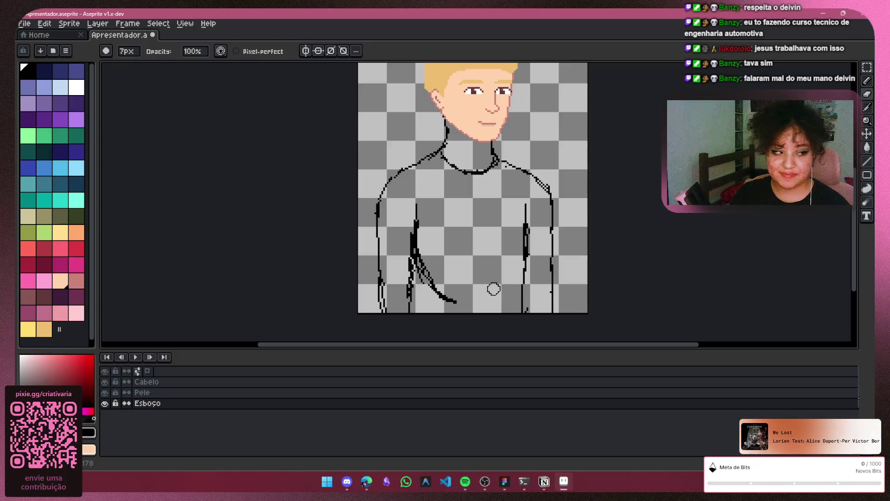
mouse_move(440, 271)
mouse_down()
mouse_move(432, 285)
mouse_move(421, 262)
mouse_up()
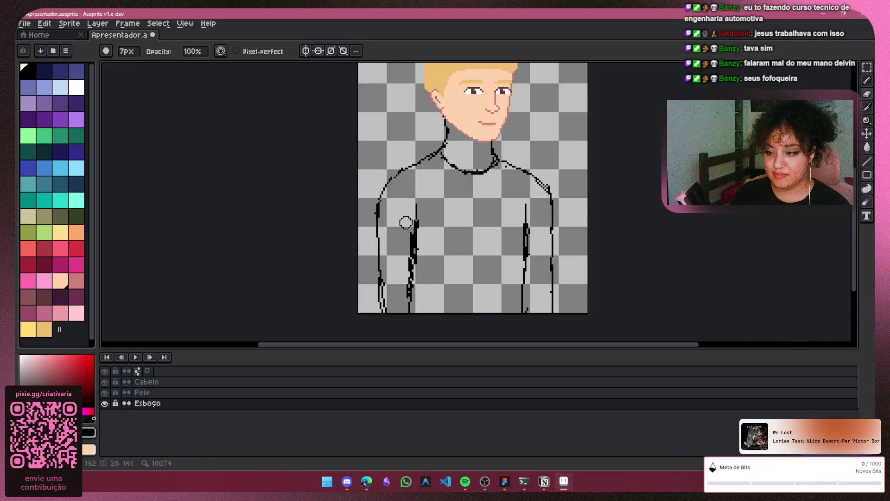
scroll(399, 262, up, 1)
scroll(406, 218, up, 1)
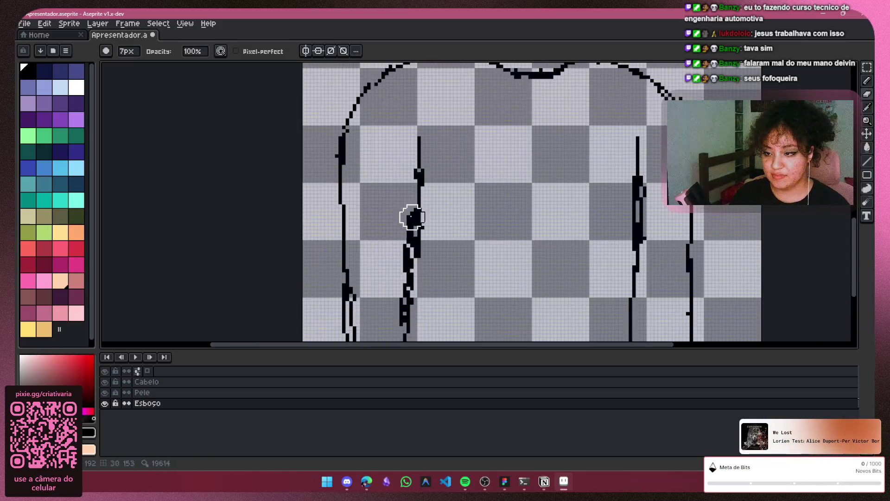
Thin the left inner arm line with a 3px eraser and fill its gap with the 1px pencil
key(minus)
key(minus)
key(minus)
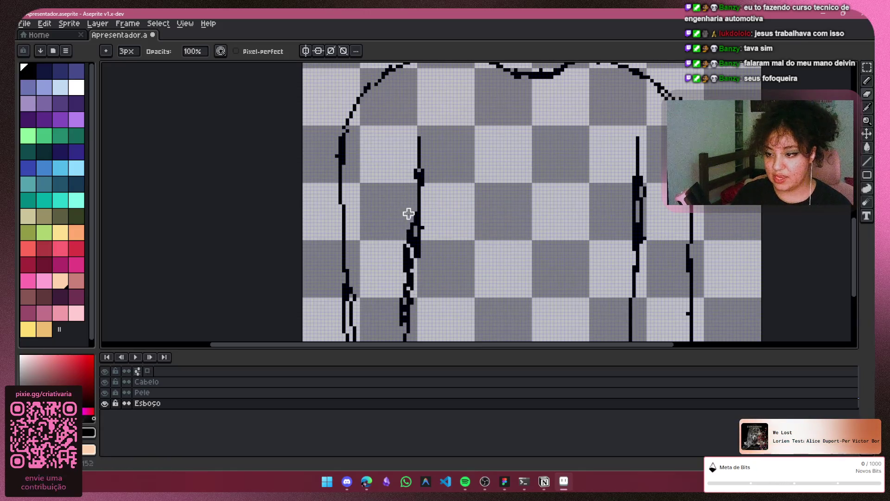
mouse_move(409, 228)
mouse_down()
mouse_move(412, 221)
mouse_move(418, 277)
mouse_up()
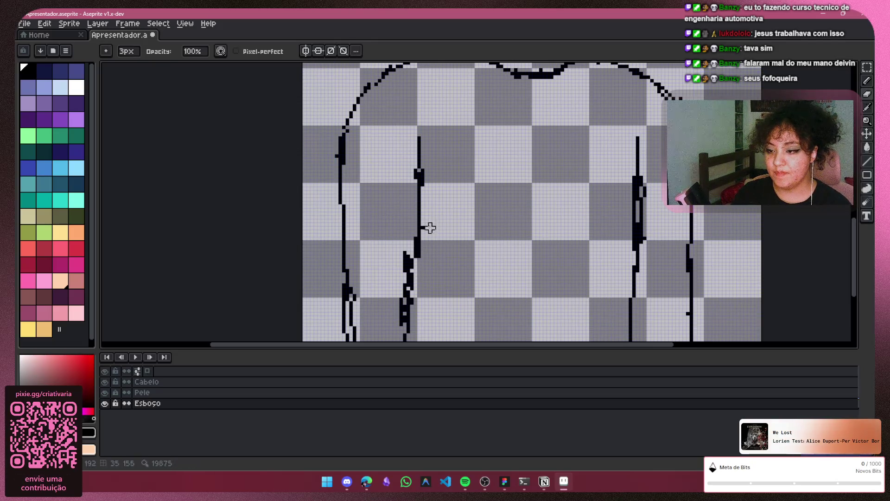
mouse_move(408, 239)
mouse_down()
mouse_move(412, 268)
mouse_move(405, 256)
mouse_move(402, 284)
mouse_up()
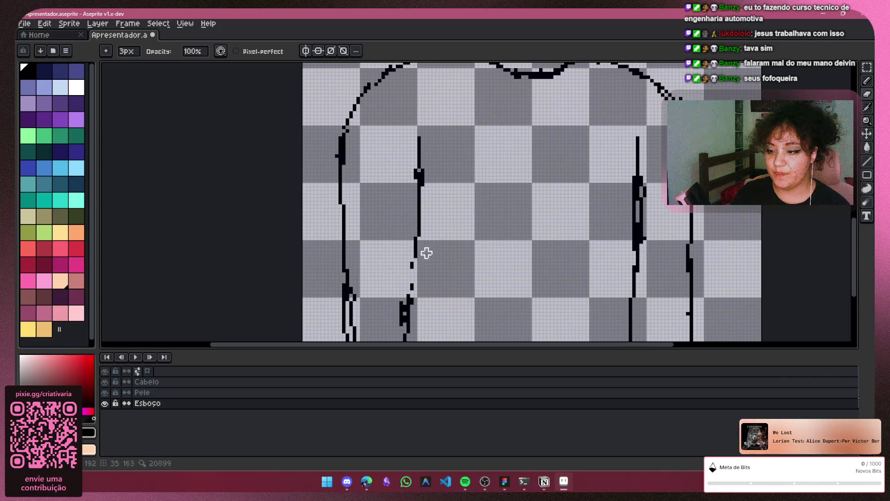
scroll(430, 253, down, 1)
scroll(408, 288, up, 1)
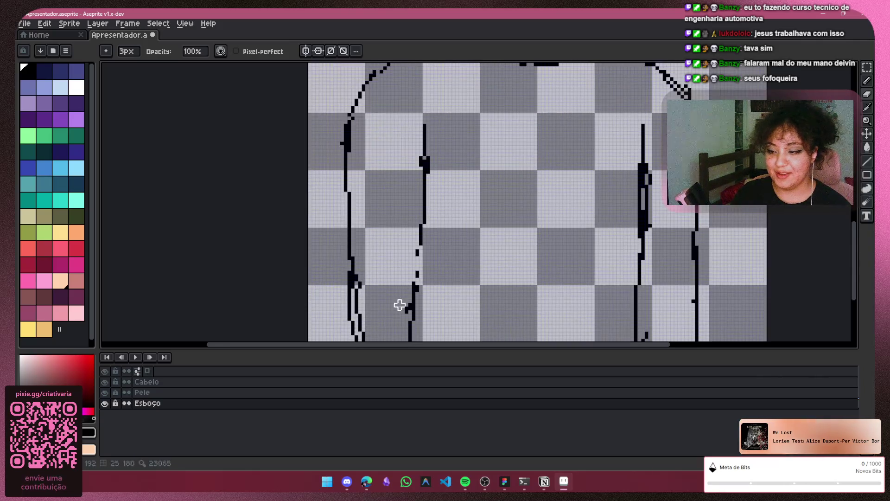
click(418, 286)
click(866, 81)
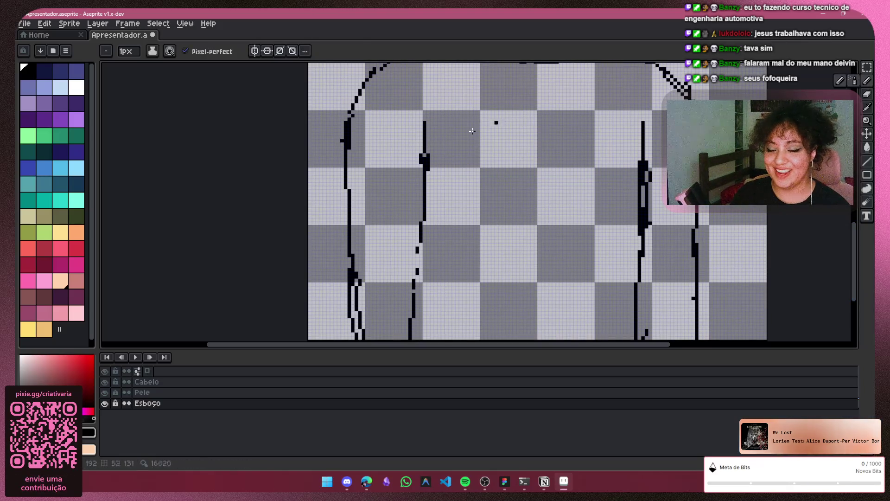
drag(417, 249, 416, 276)
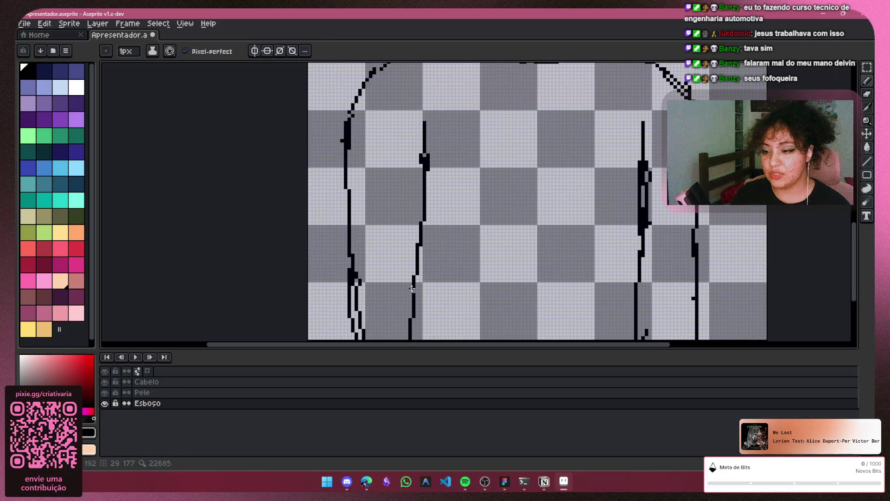
Reshape the right arm outline with the 3px eraser, removing its thick run
key(e)
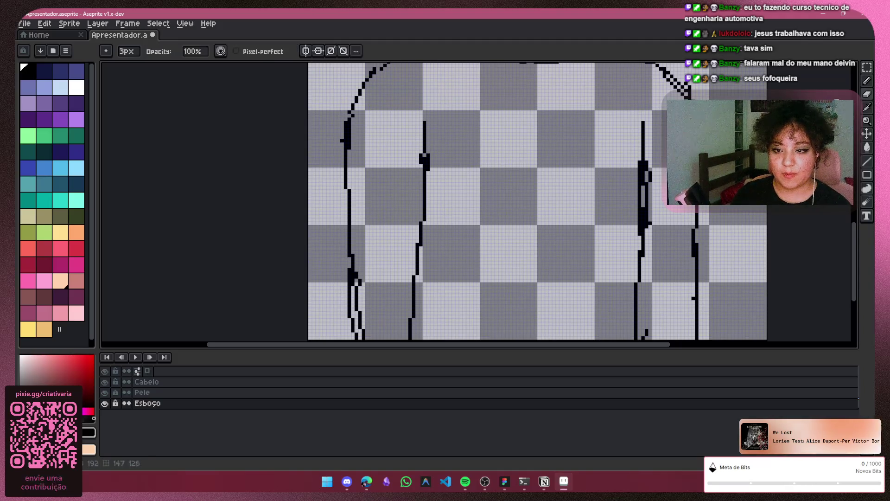
mouse_move(651, 216)
mouse_down()
mouse_move(646, 183)
mouse_move(635, 246)
mouse_up()
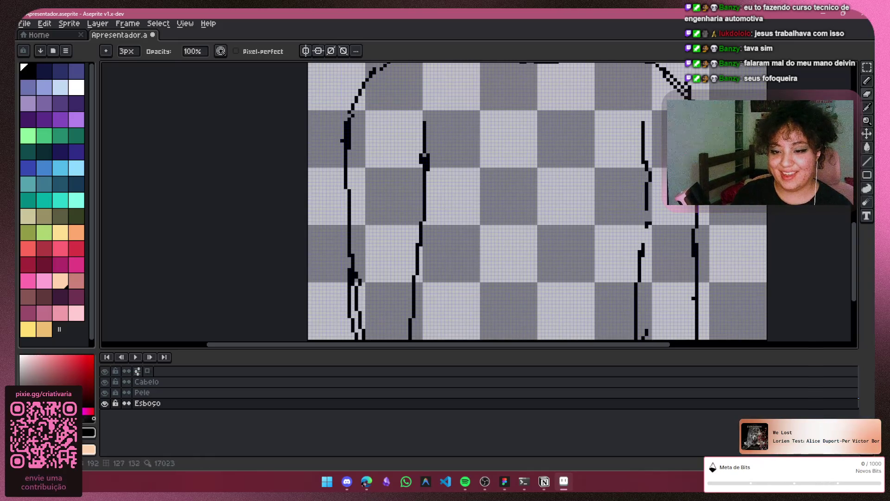
drag(652, 175, 654, 209)
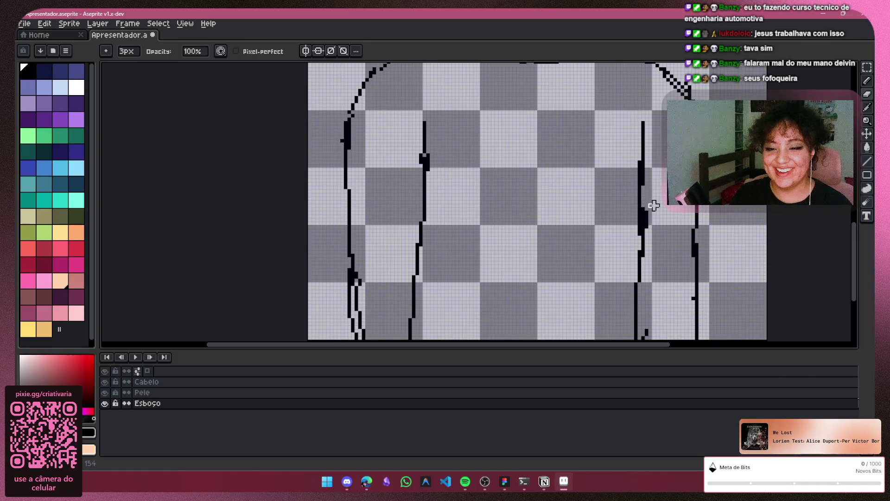
mouse_move(638, 171)
mouse_down()
mouse_move(636, 154)
mouse_move(638, 230)
mouse_up()
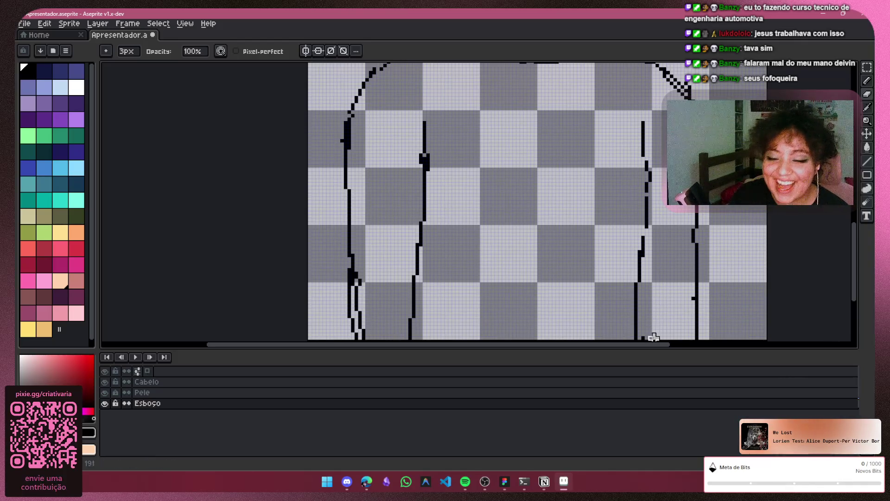
scroll(650, 332, down, 3)
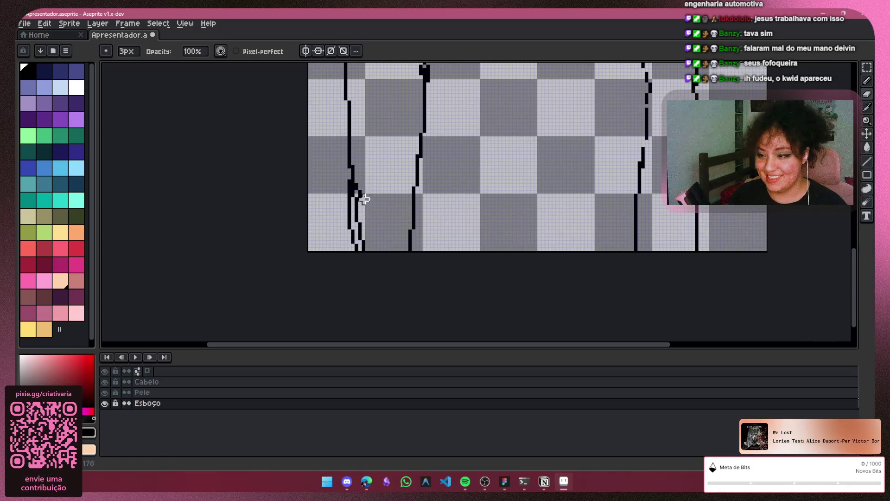
Erase stray pixels beside the left arm line and extend it down to the canvas edge
drag(360, 209, 367, 246)
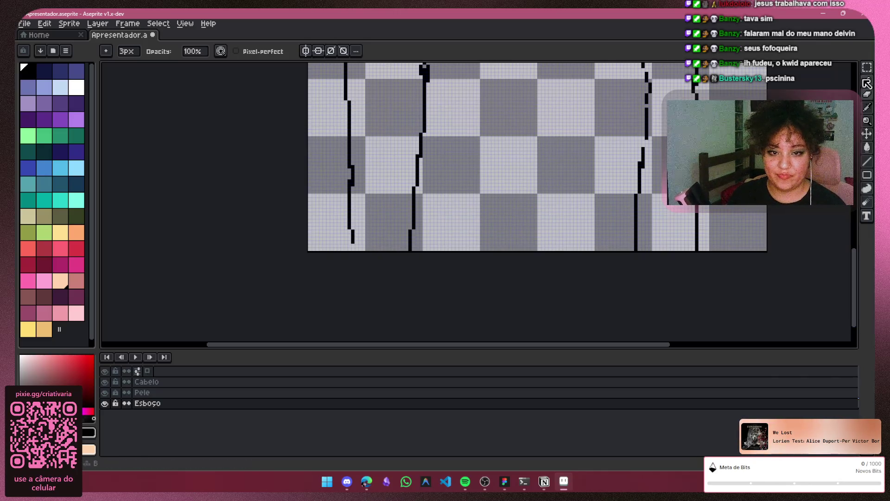
key(b)
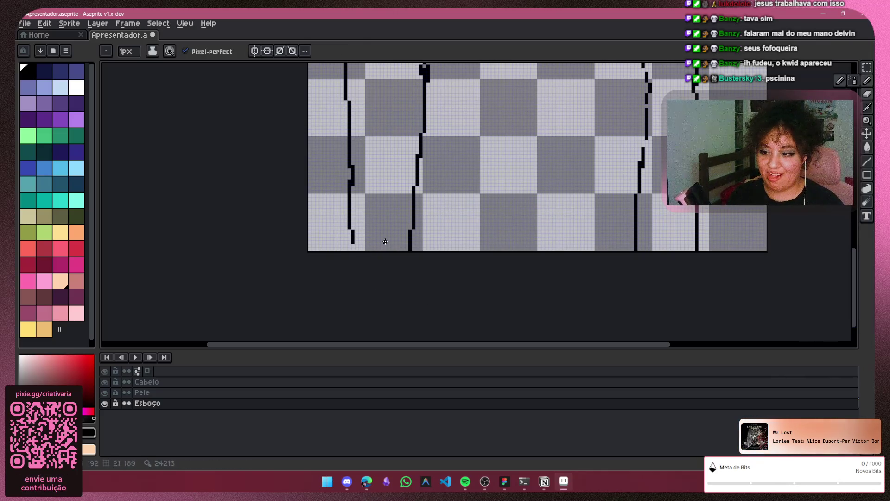
key(ctrl+z)
drag(352, 243, 360, 326)
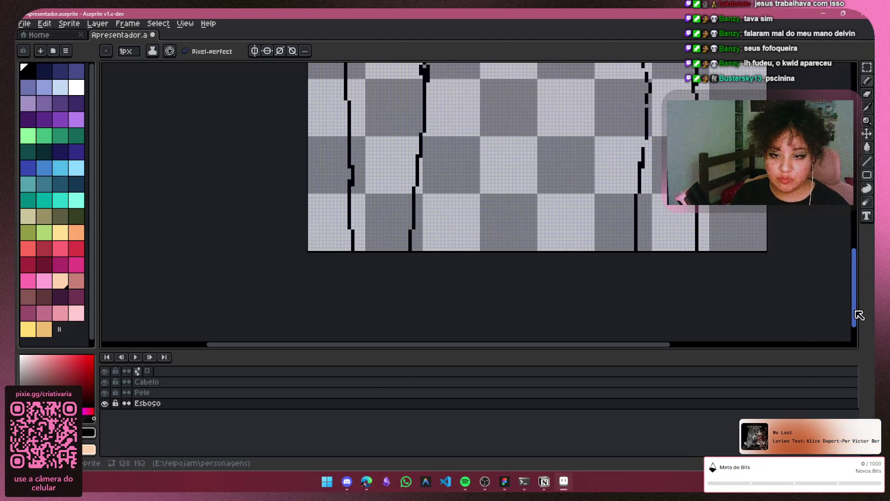
Fill two gaps in the right arm outline with the 1px pencil
drag(858, 314, 858, 278)
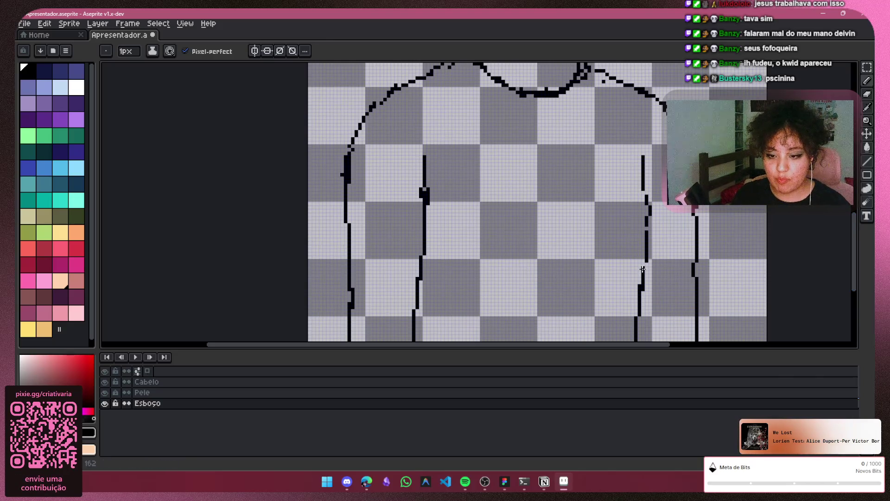
click(868, 81)
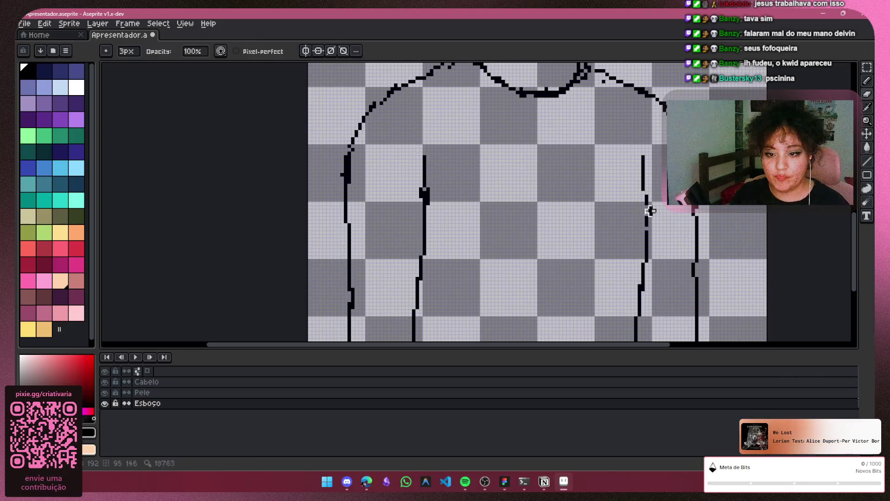
click(869, 81)
scroll(676, 238, up, 3)
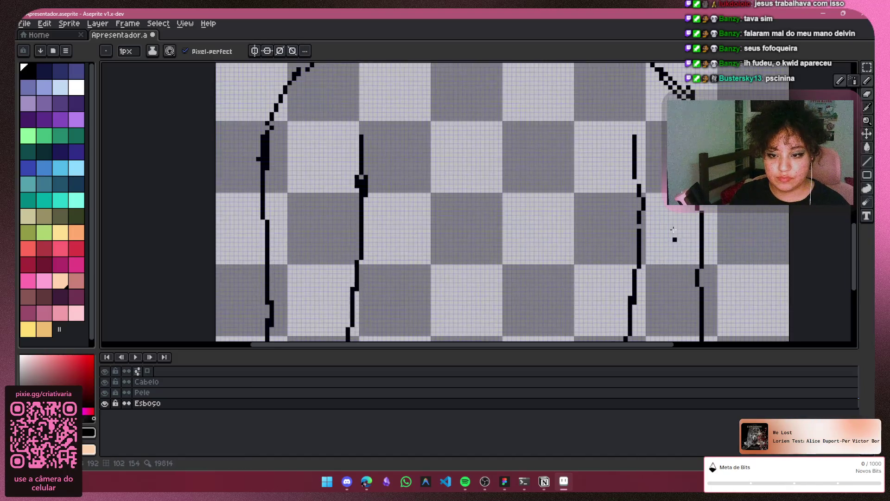
click(615, 220)
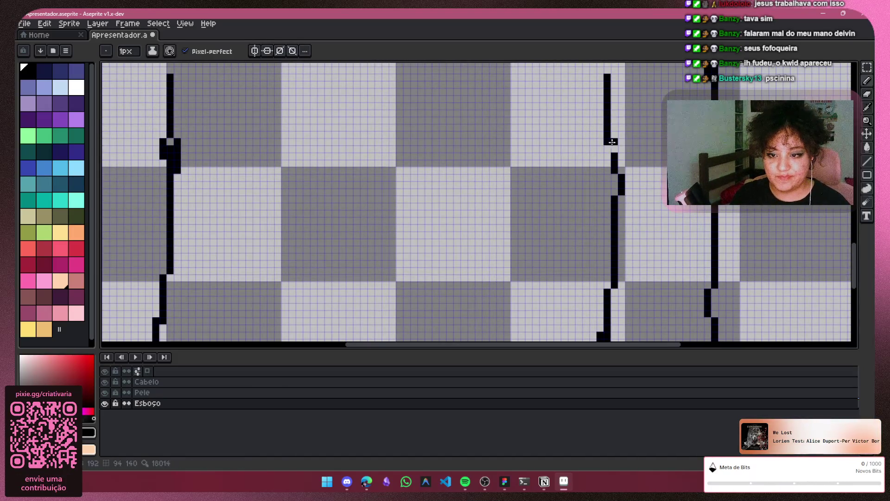
click(613, 149)
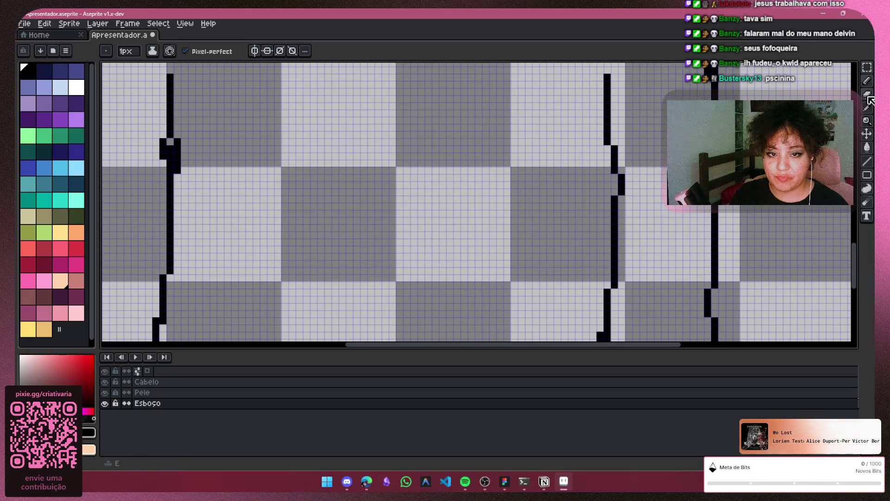
Erase the stray notch pixels beside the left torso outline, then return to the 1px pencil
key(e)
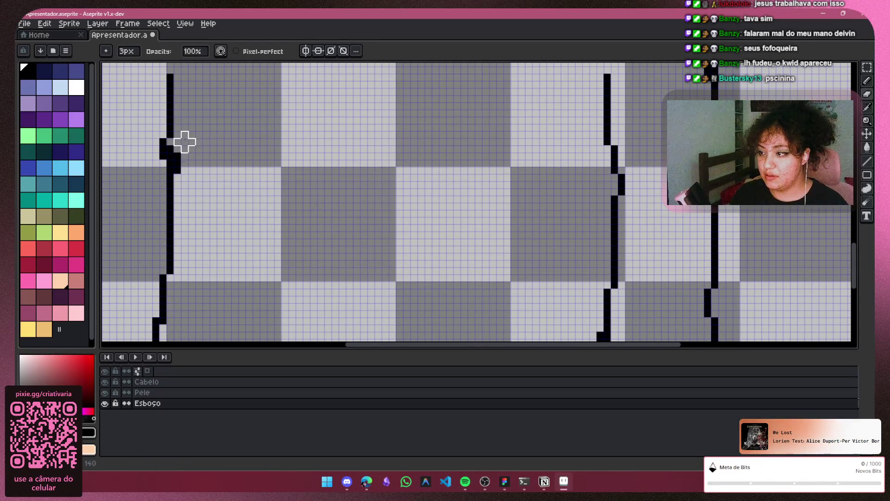
click(183, 160)
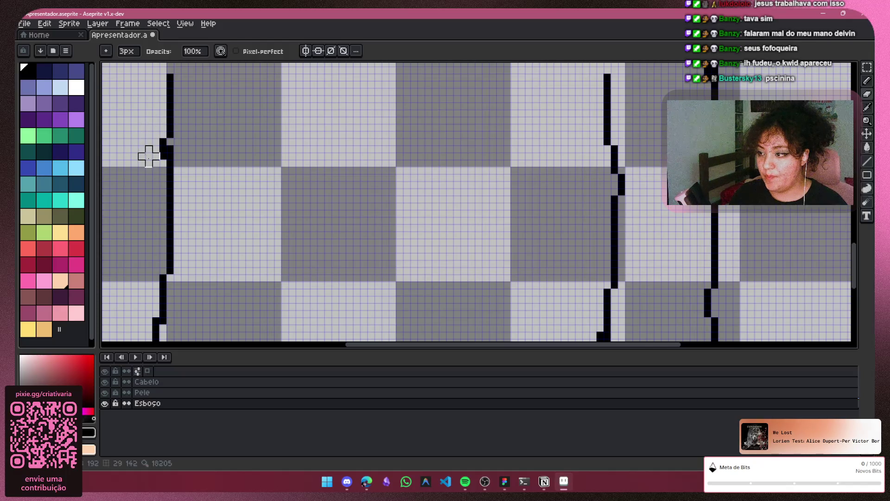
click(158, 147)
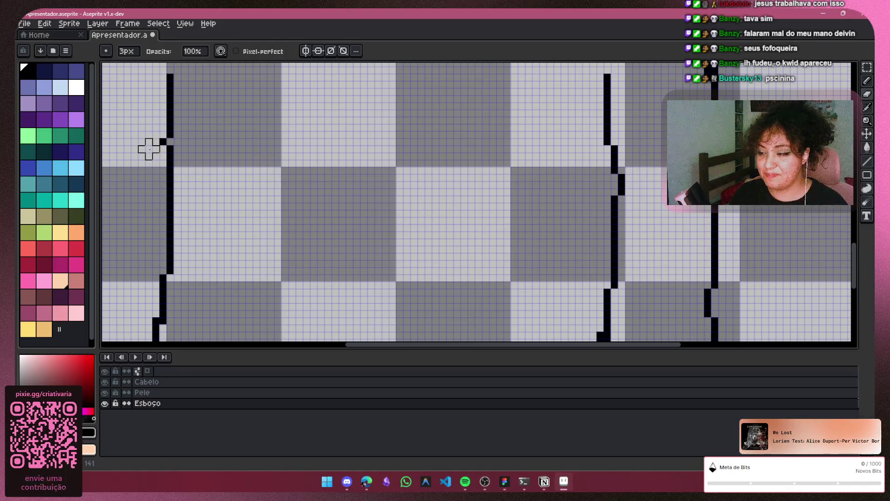
click(862, 82)
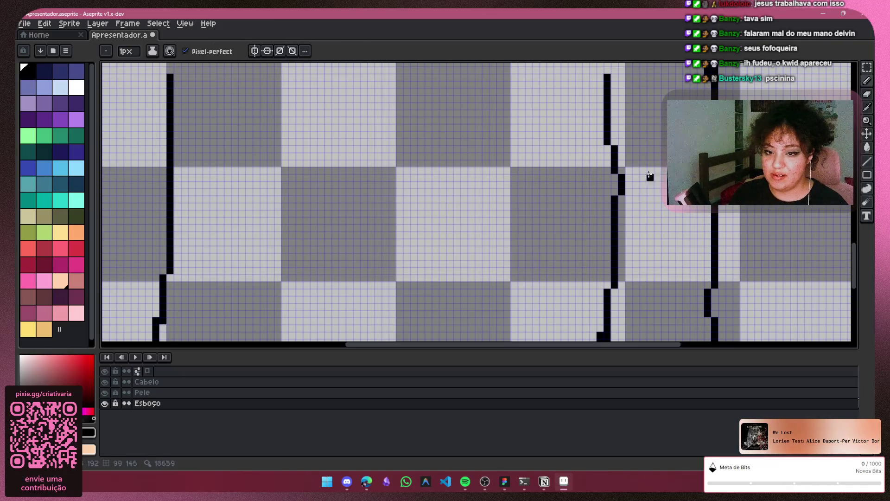
scroll(653, 180, down, 1)
scroll(655, 159, down, 1)
scroll(668, 153, down, 1)
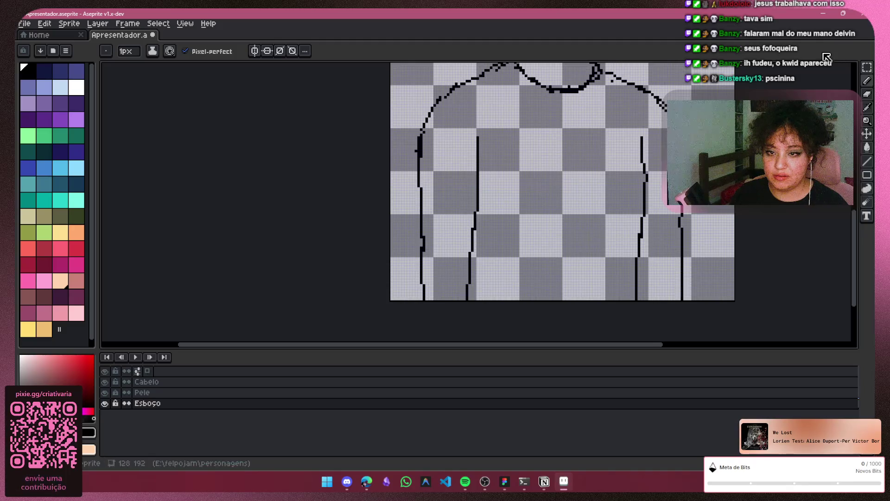
Clean up stray pixels along the left torso outline with the eraser
key(e)
drag(420, 134, 423, 160)
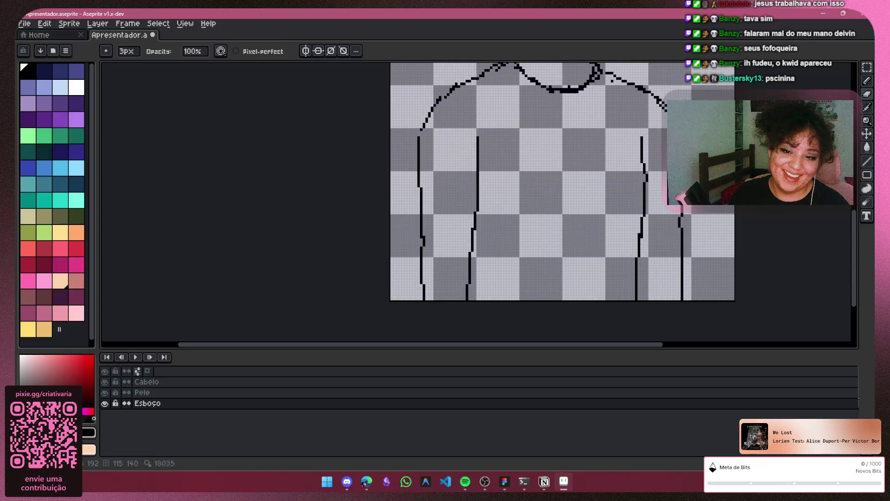
key(b)
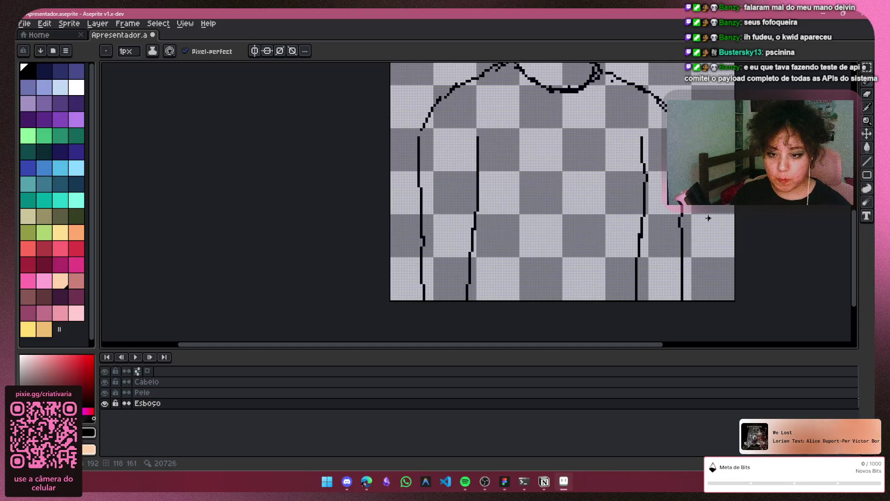
Erase and redraw the lower end of the right sleeve line, undoing an extra shoulder pixel
click(868, 106)
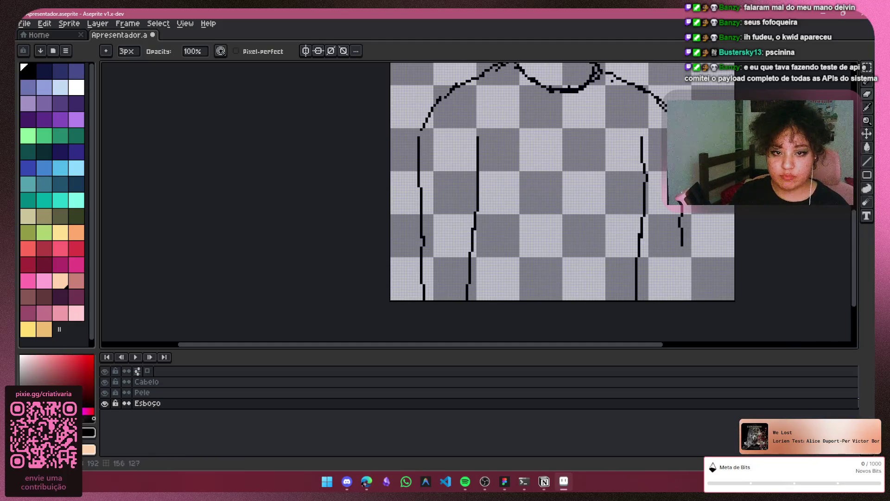
drag(688, 289, 680, 291)
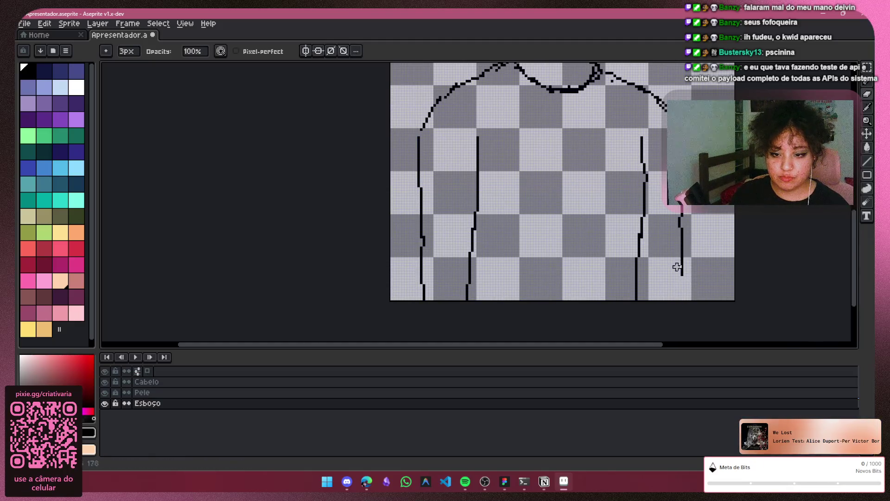
key(b)
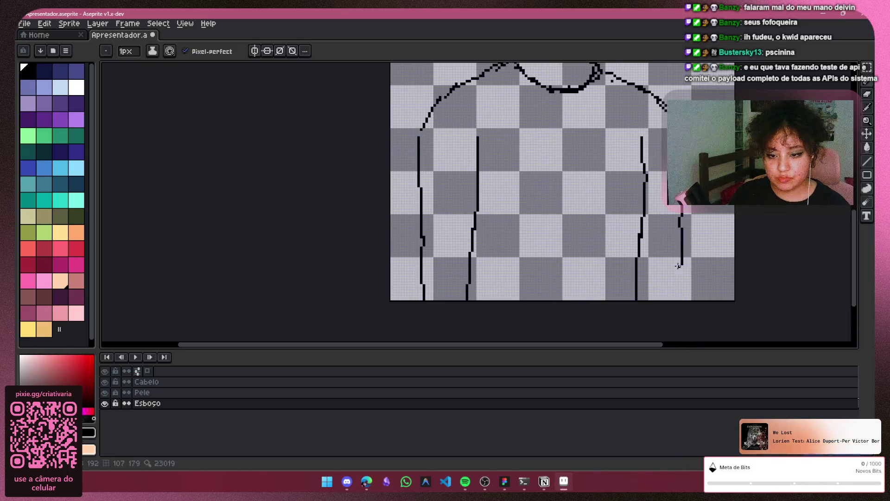
drag(681, 268, 677, 299)
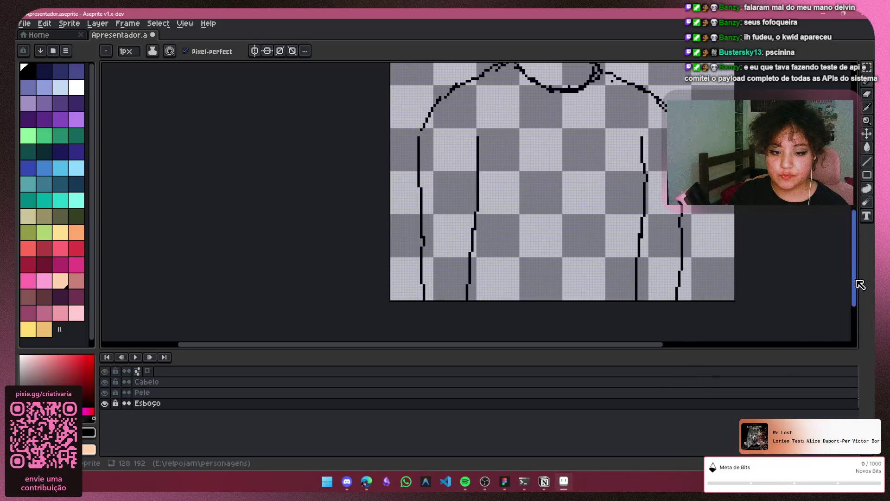
scroll(857, 280, up, 5)
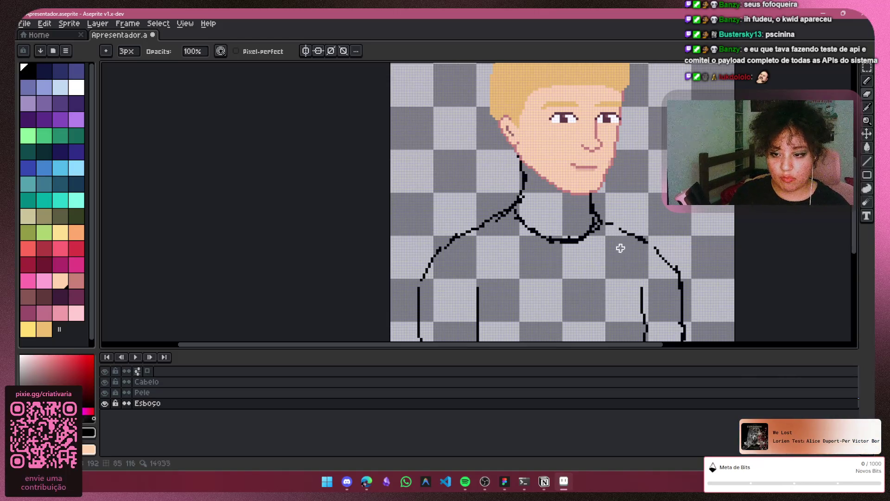
key(v)
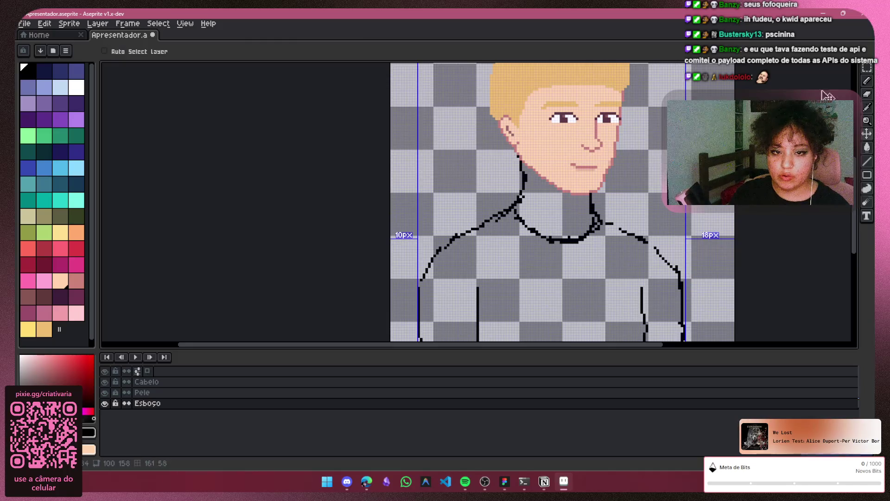
key(b)
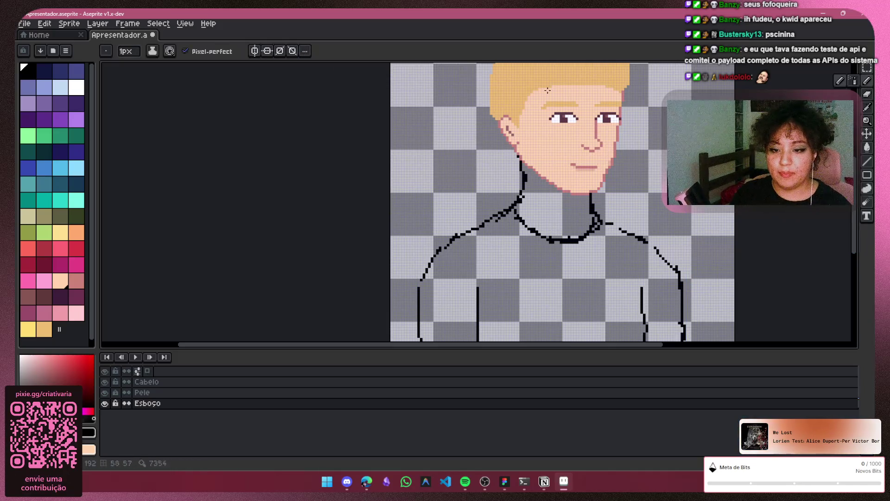
click(650, 245)
key(ctrl+z)
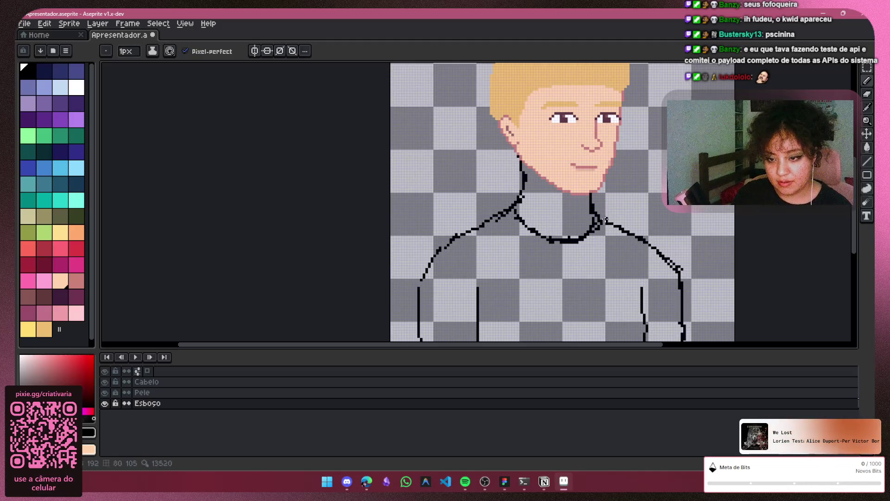
scroll(725, 245, down, 2)
scroll(725, 246, down, 2)
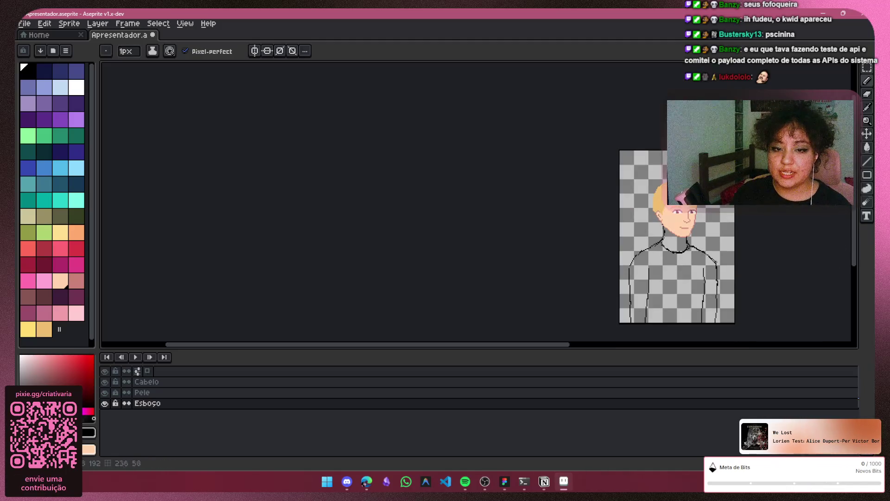
scroll(555, 319, up, 2)
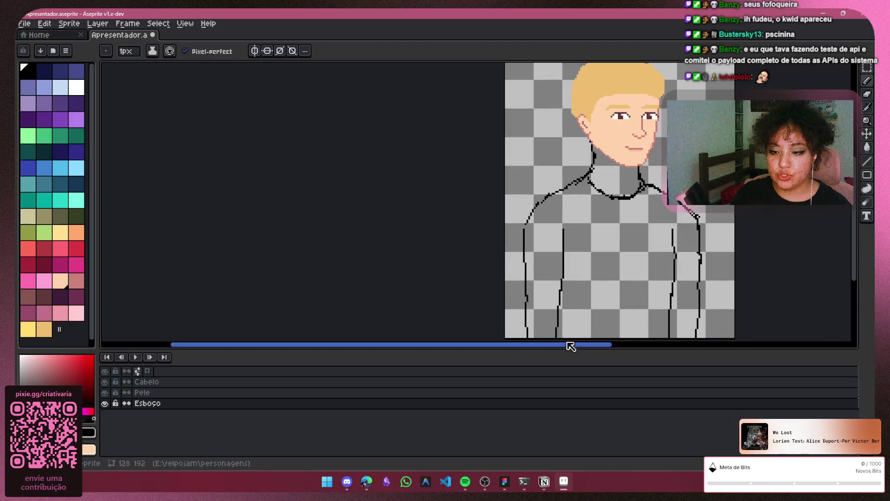
drag(575, 344, 648, 344)
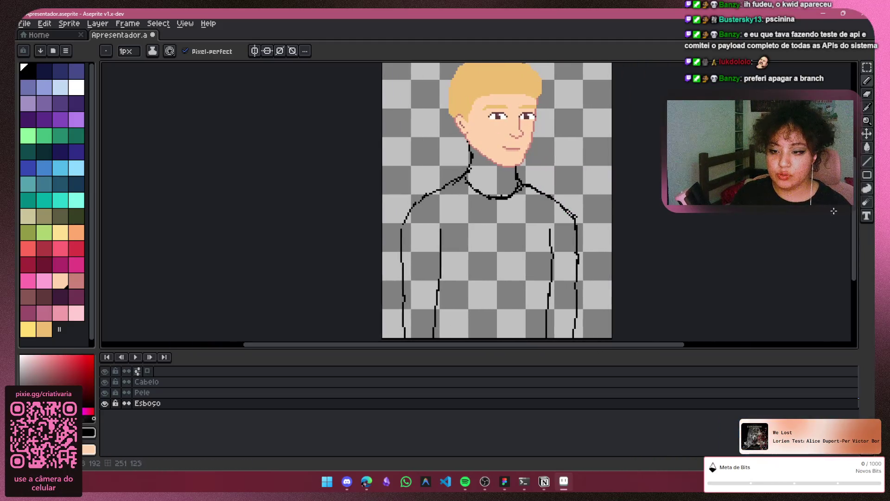
key(e)
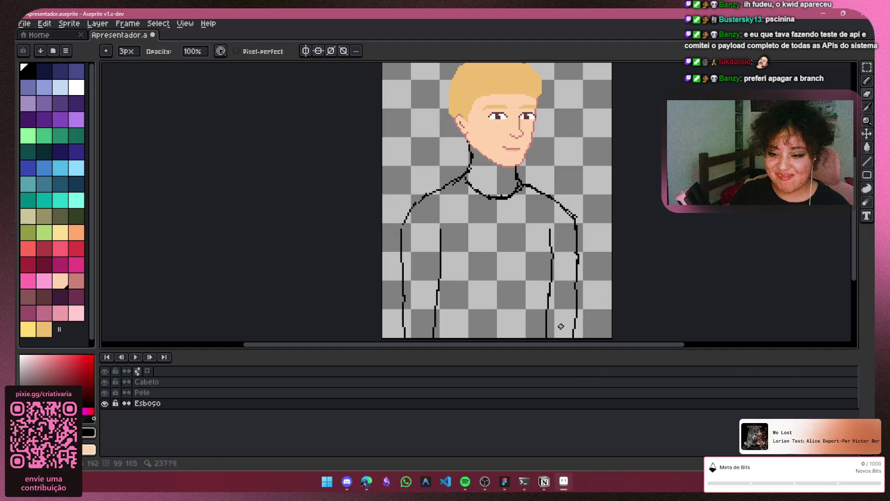
scroll(547, 334, down, 1)
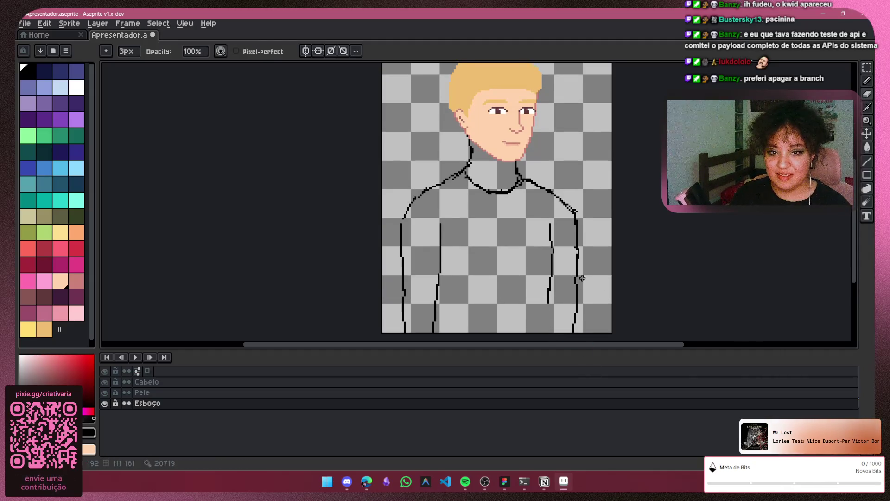
click(868, 82)
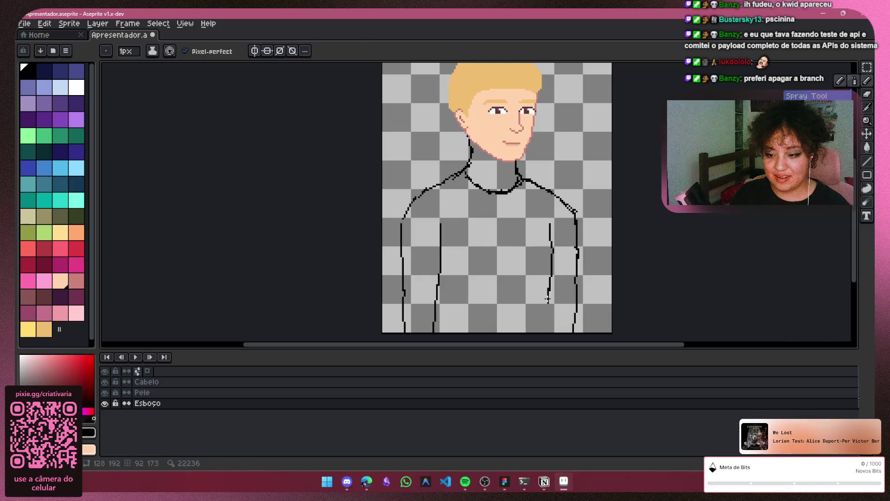
scroll(558, 320, down, 3)
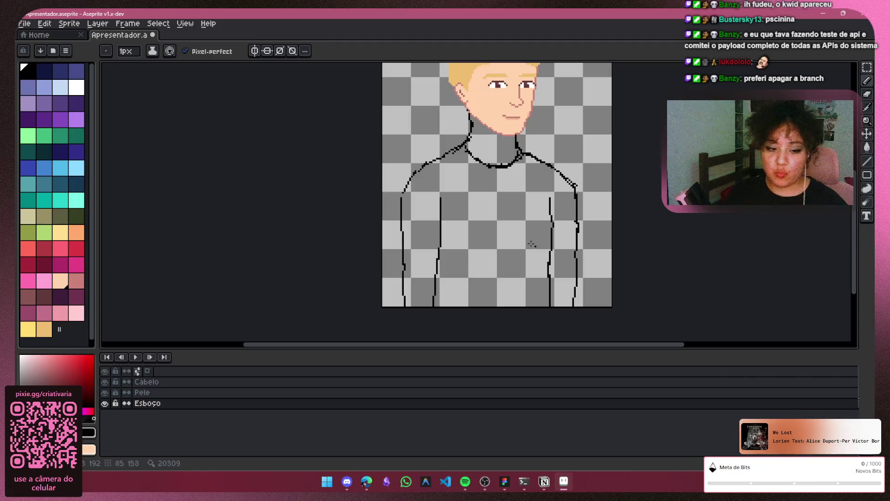
key(alt+Tab)
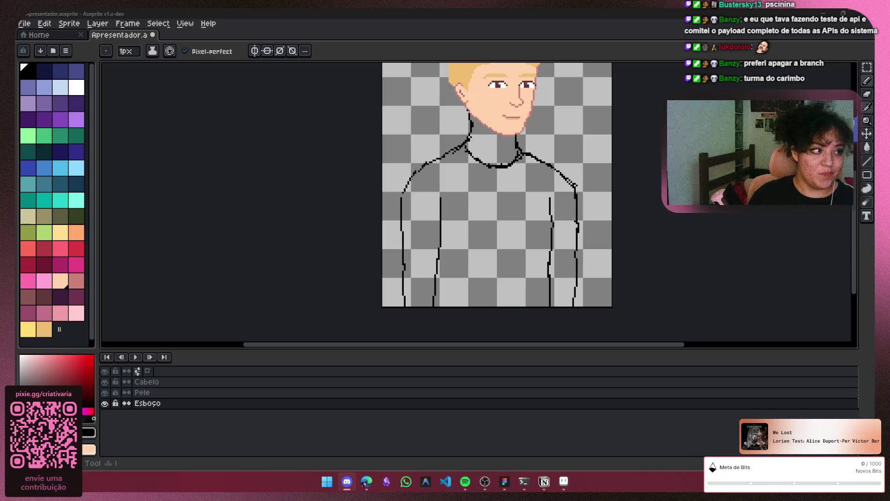
key(alt+Tab)
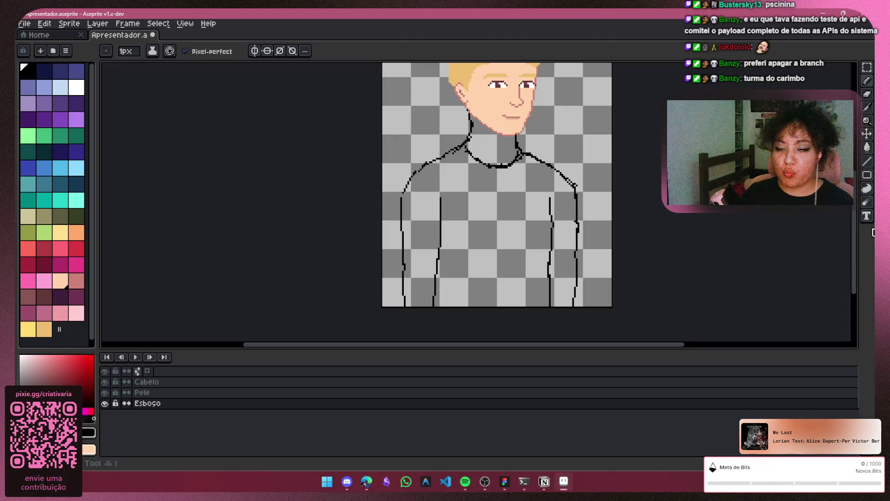
scroll(422, 83, up, 1)
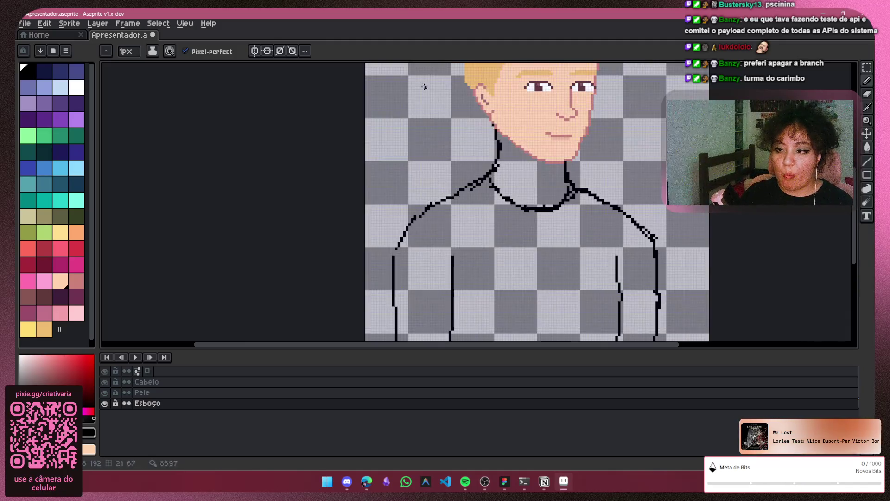
Scribble a black test ring and handwritten word beside the neck
scroll(412, 130, up, 2)
scroll(372, 125, up, 2)
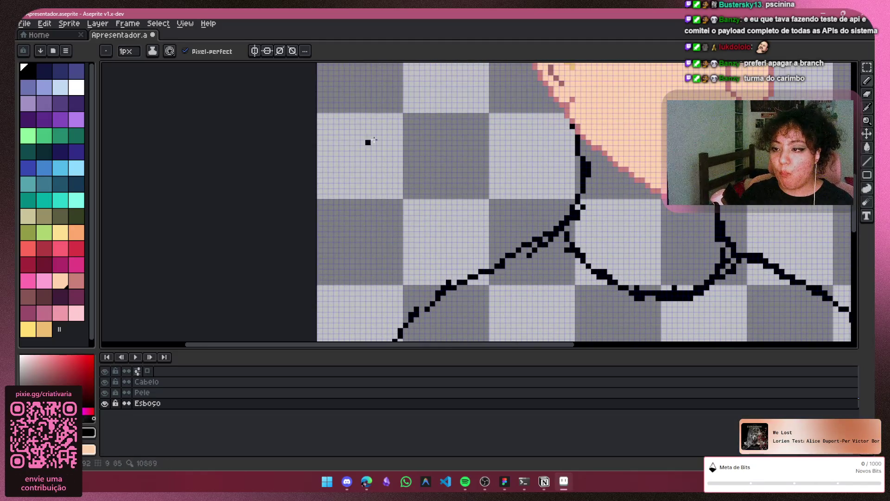
scroll(368, 143, up, 2)
mouse_move(299, 181)
mouse_down()
mouse_move(305, 213)
mouse_move(428, 202)
mouse_move(450, 225)
mouse_up()
click(331, 192)
click(450, 192)
mouse_move(438, 181)
mouse_down()
mouse_move(482, 192)
mouse_move(514, 148)
mouse_move(578, 227)
mouse_up()
drag(552, 163, 583, 168)
scroll(559, 238, down, 1)
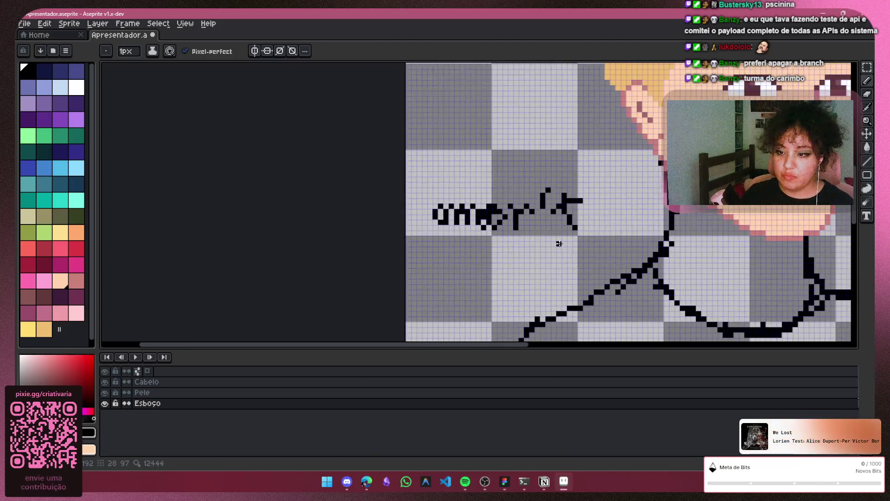
scroll(559, 238, down, 1)
Erase the scribbled word completely, leaving only the clean body outline
click(870, 119)
mouse_move(467, 238)
mouse_down()
mouse_move(537, 179)
mouse_move(571, 240)
mouse_move(534, 279)
mouse_up()
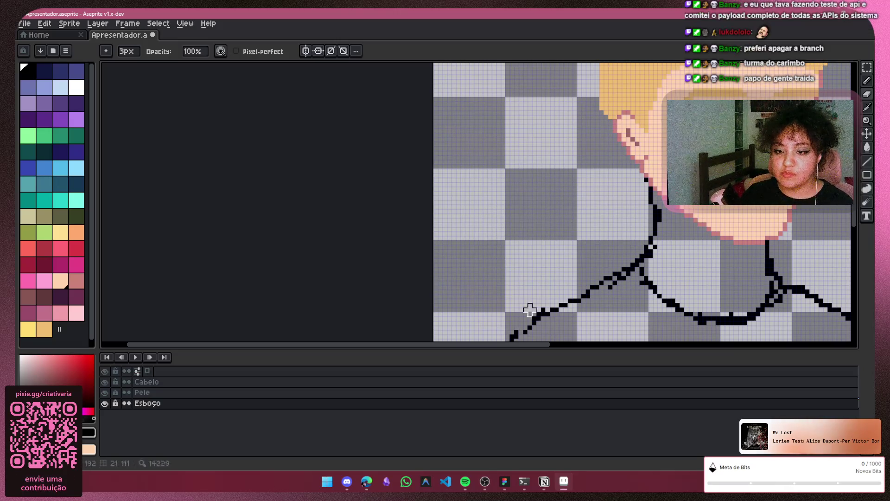
drag(531, 345, 658, 345)
scroll(676, 162, down, 1)
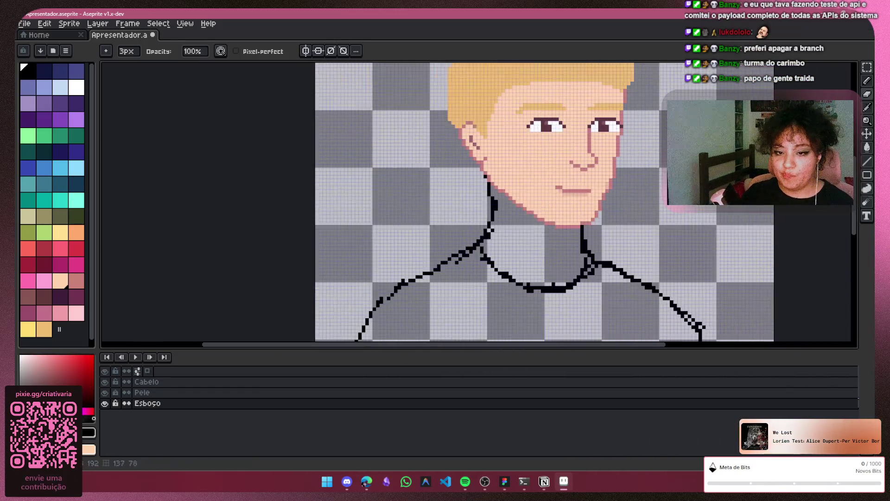
scroll(676, 161, down, 2)
drag(582, 345, 702, 346)
scroll(526, 258, up, 1)
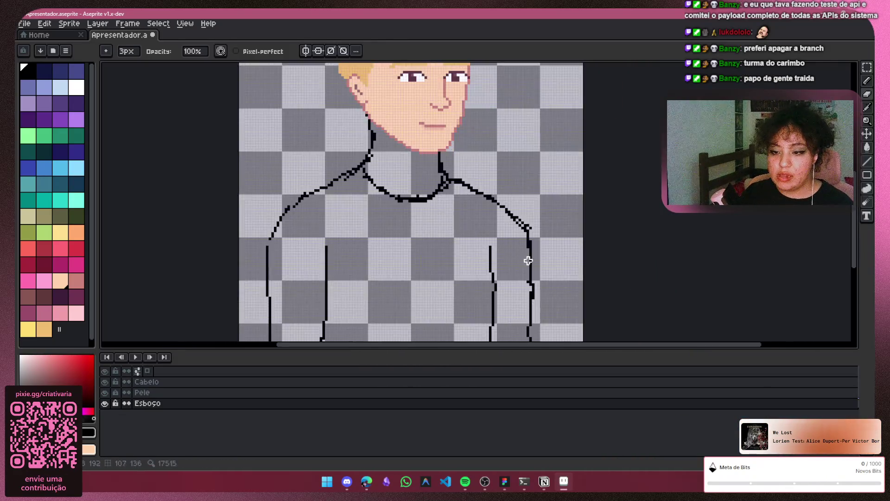
scroll(501, 173, up, 1)
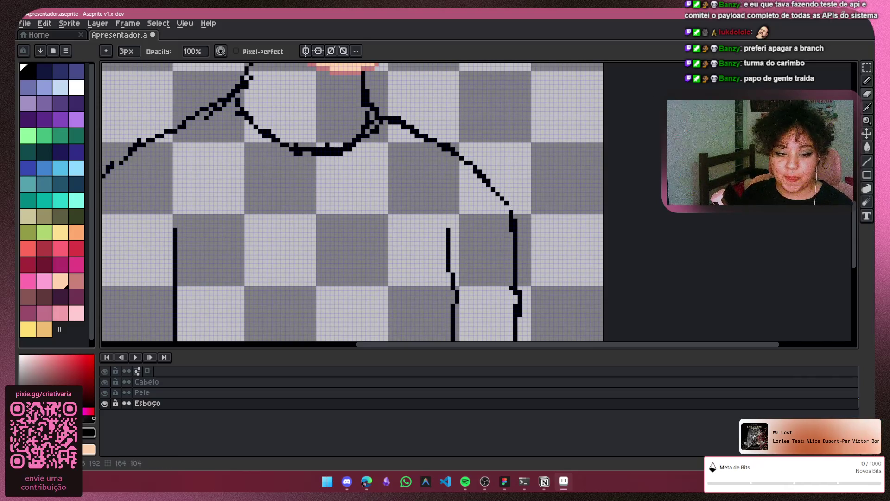
click(867, 80)
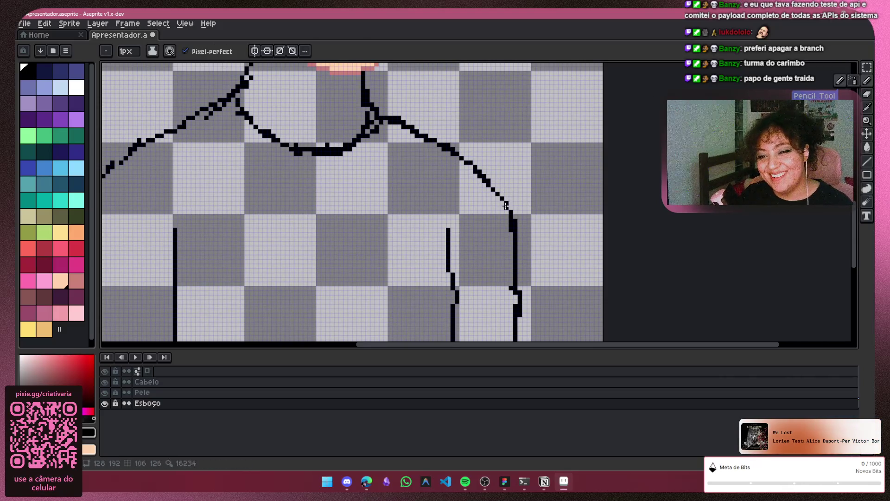
click(868, 95)
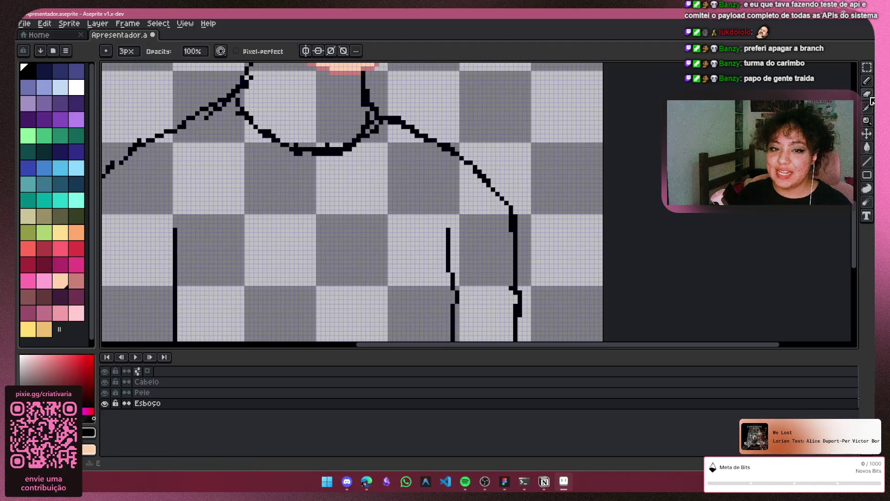
scroll(538, 260, down, 4)
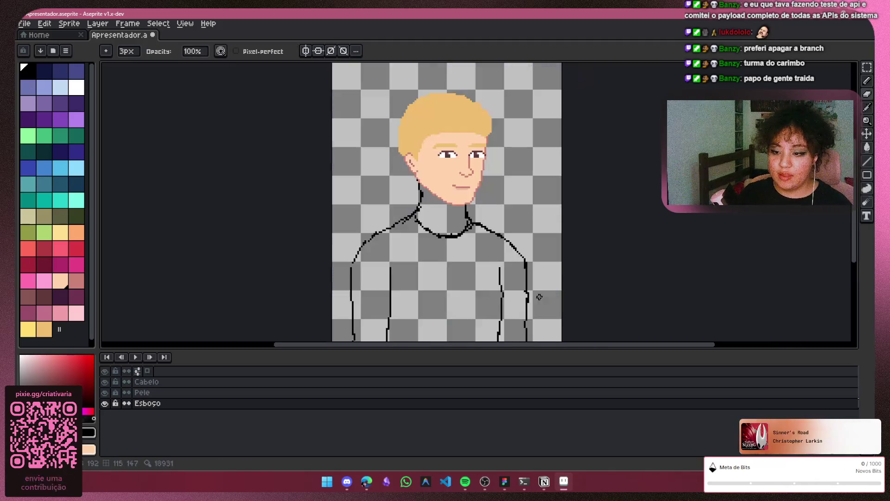
Undo the last stroke on the right sweater outline
scroll(537, 298, down, 2)
scroll(652, 255, up, 2)
drag(858, 207, 861, 190)
scroll(674, 219, down, 2)
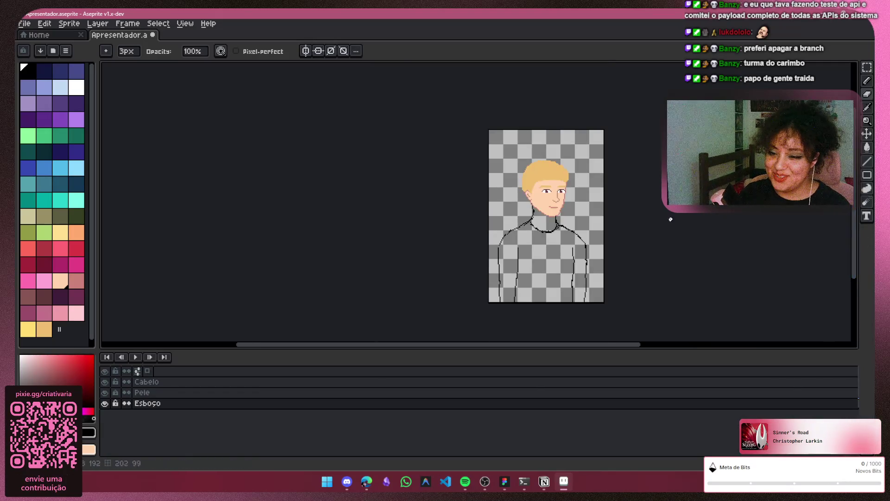
scroll(628, 210, up, 2)
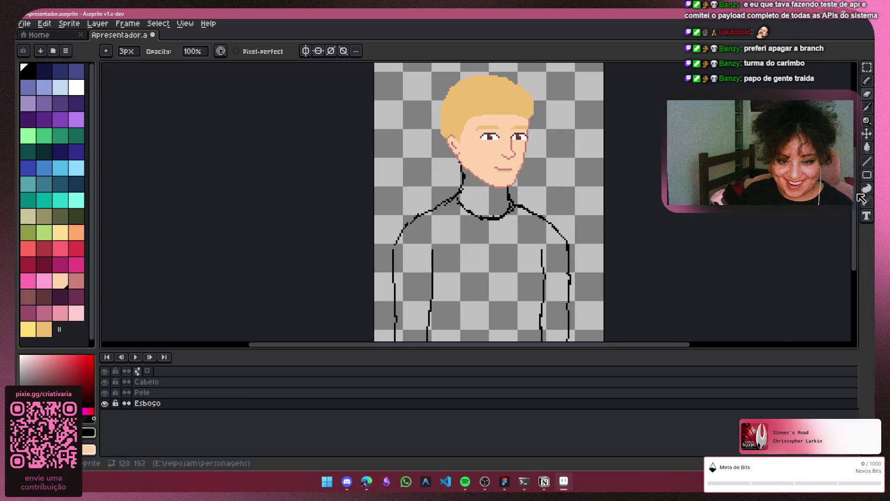
scroll(795, 211, down, 2)
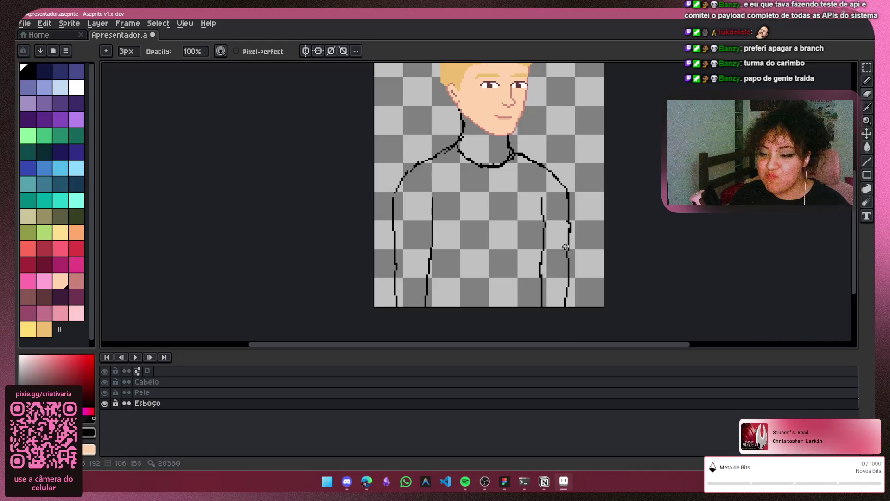
key(ctrl+z)
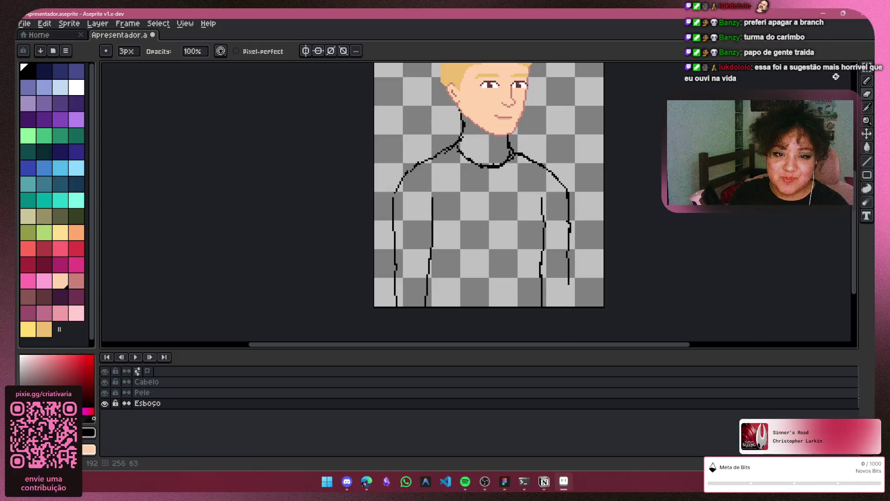
Redraw the right sweater line with the 1px pencil down to the canvas bottom
click(868, 81)
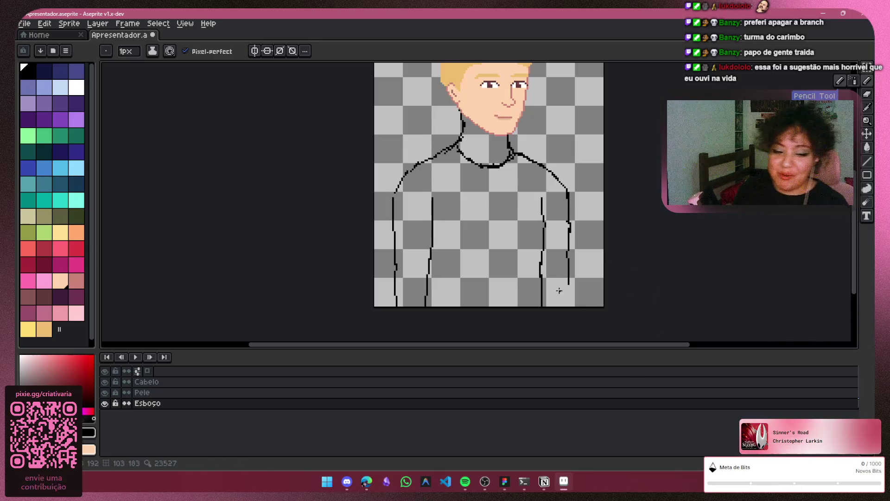
scroll(575, 293, up, 2)
drag(557, 305, 558, 269)
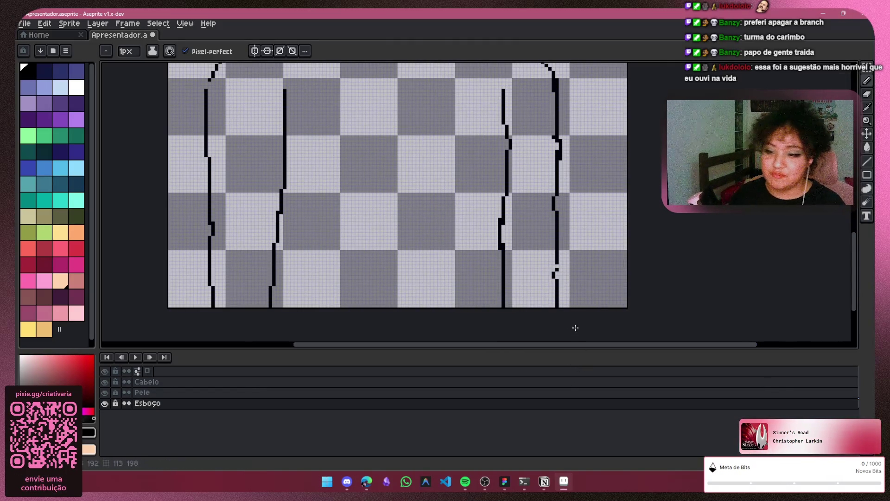
scroll(654, 215, down, 2)
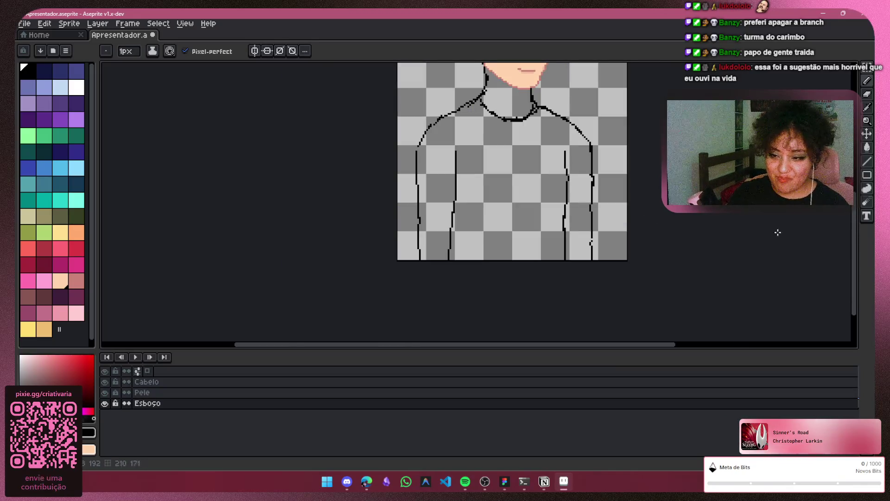
drag(857, 254, 845, 217)
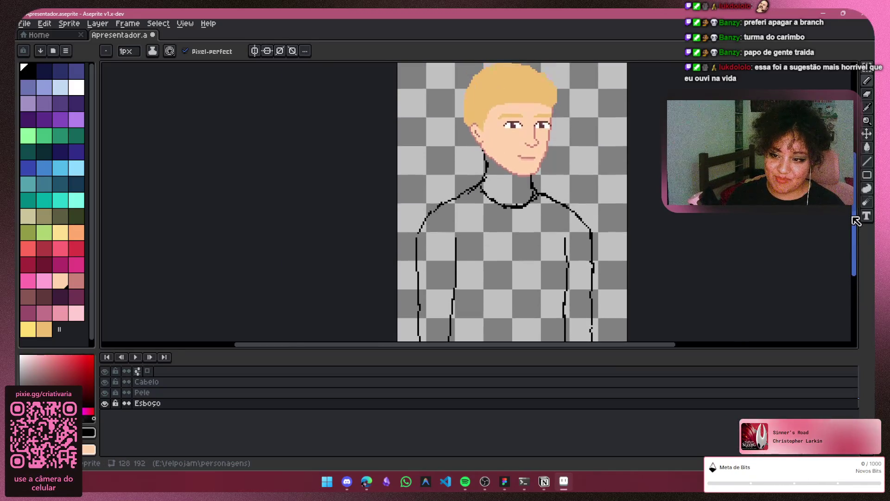
scroll(549, 207, up, 1)
scroll(549, 209, up, 1)
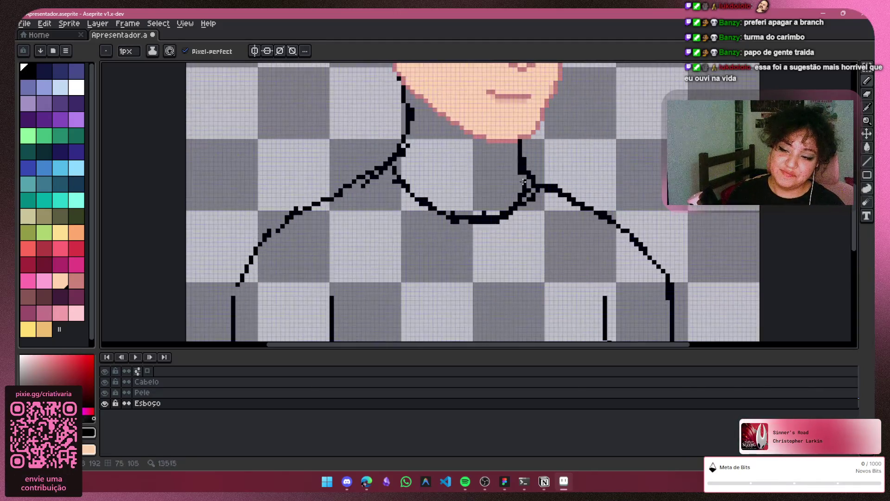
Reshape the bottom of the collar curve, undoing stray pixels on the left shoulder diagonal
scroll(552, 213, up, 2)
click(868, 107)
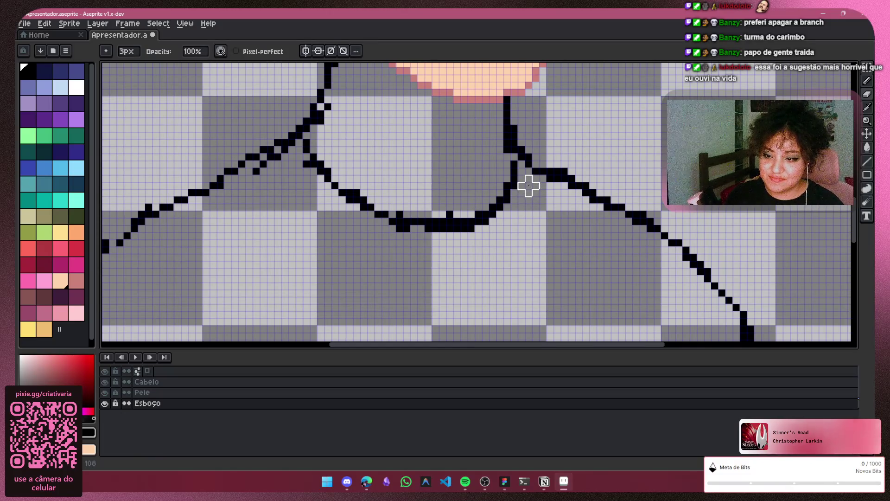
drag(485, 234, 450, 243)
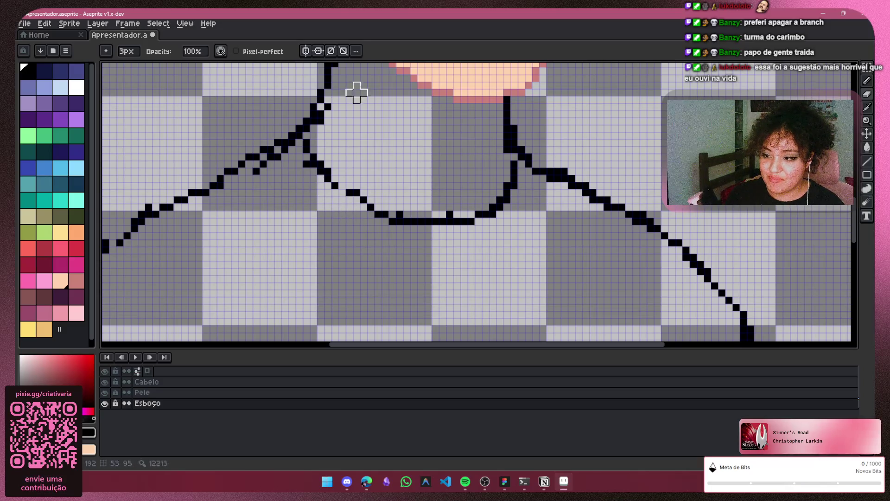
drag(350, 197, 368, 206)
key(ctrl+z)
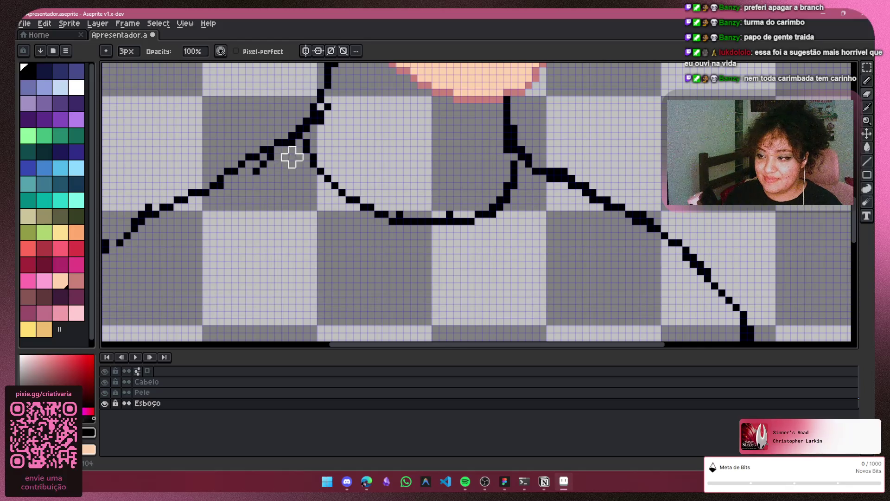
key(ctrl+z)
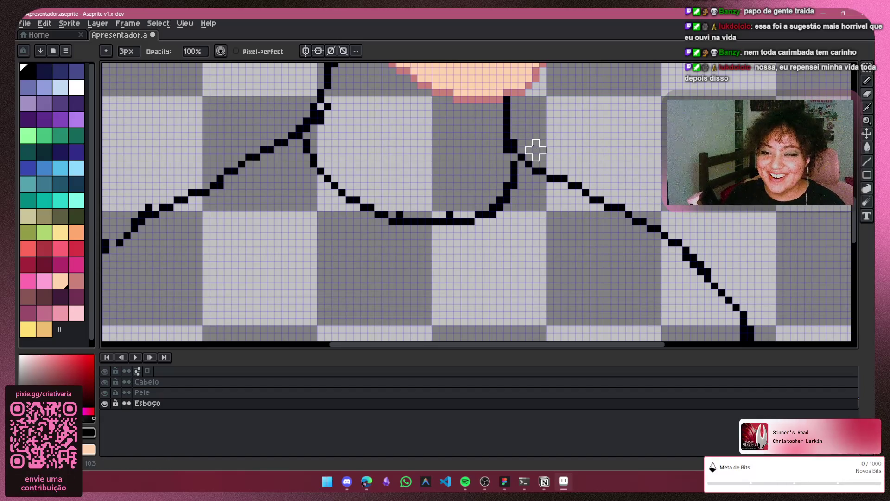
Erase a stray neck pixel and close the gap in the right neck line with the pencil
drag(514, 126, 513, 116)
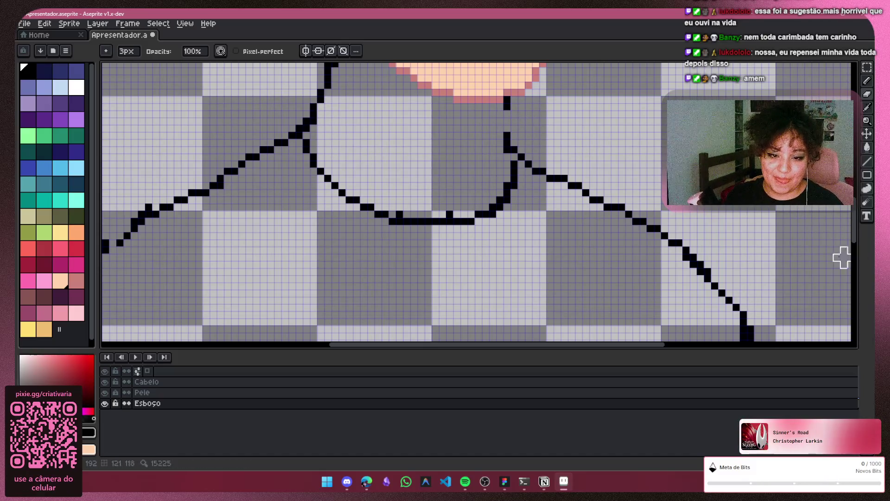
drag(859, 235, 858, 209)
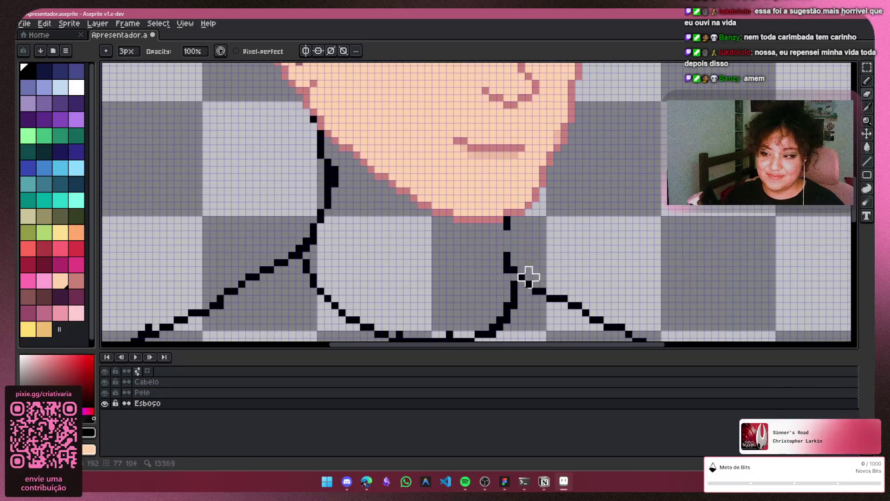
click(345, 184)
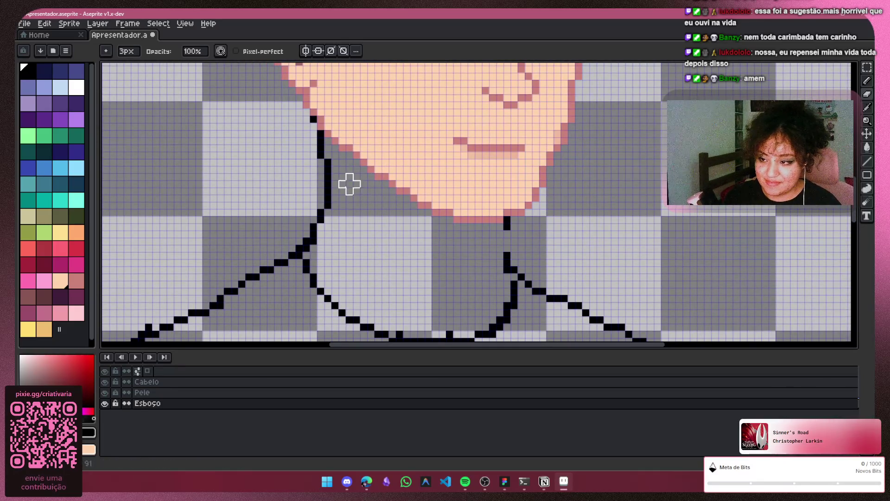
click(867, 81)
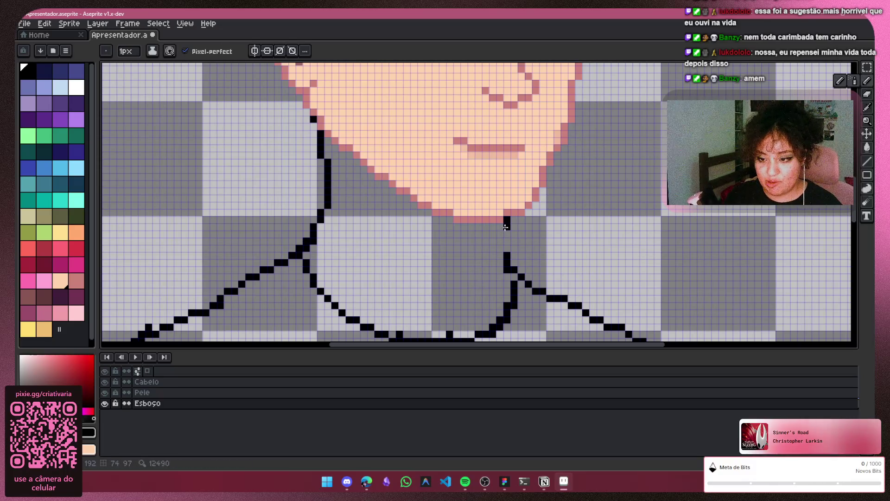
drag(505, 228, 510, 266)
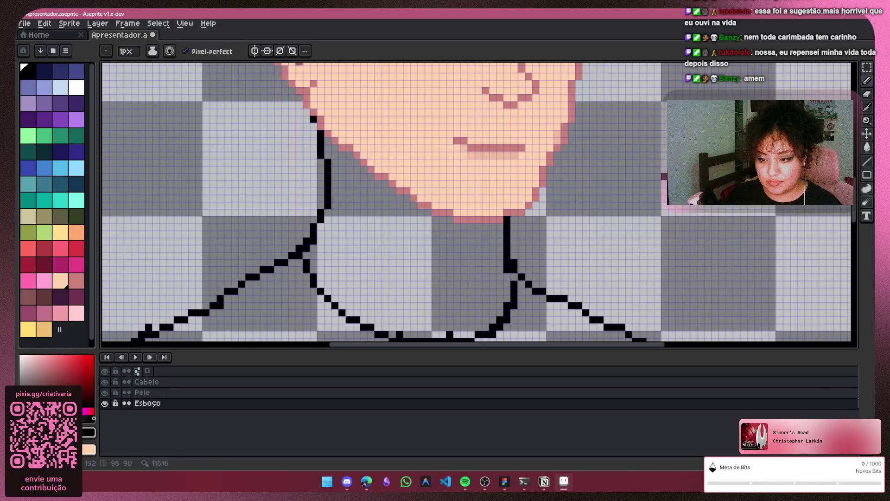
click(870, 99)
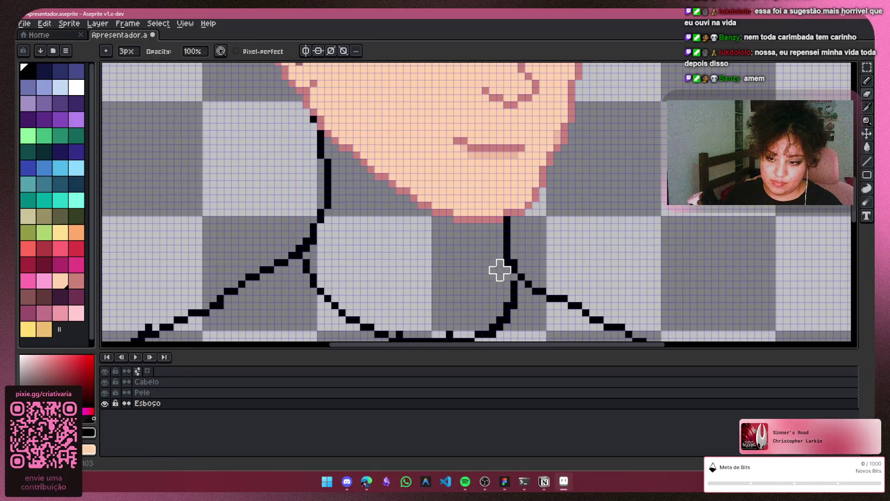
drag(507, 226, 508, 244)
key(ctrl+z)
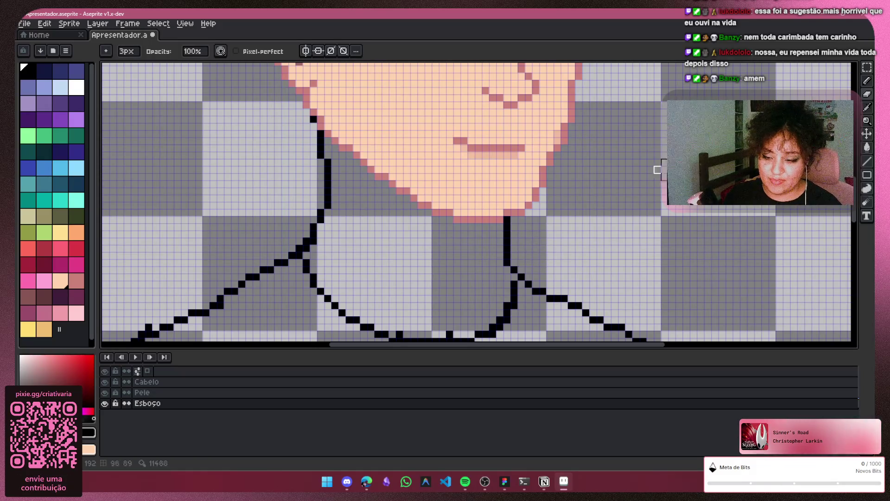
scroll(696, 209, down, 1)
scroll(686, 259, down, 1)
scroll(686, 259, down, 1)
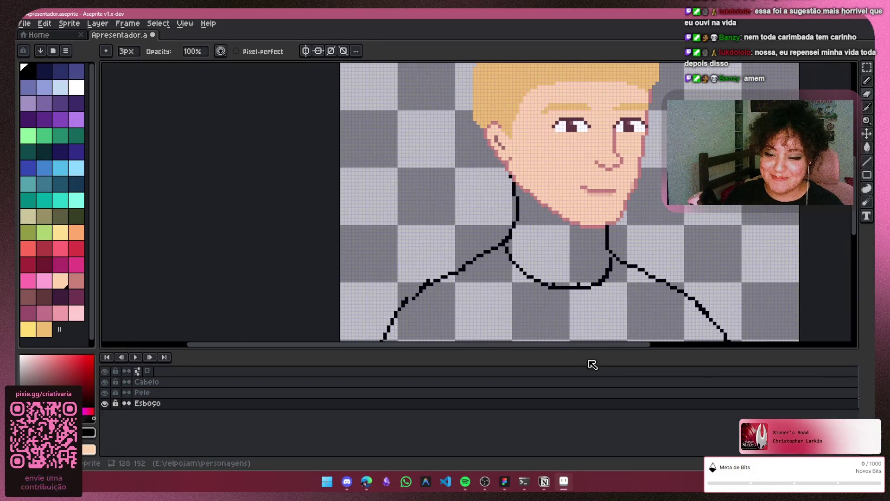
mouse_move(603, 349)
mouse_down()
mouse_move(819, 216)
mouse_move(658, 265)
mouse_up()
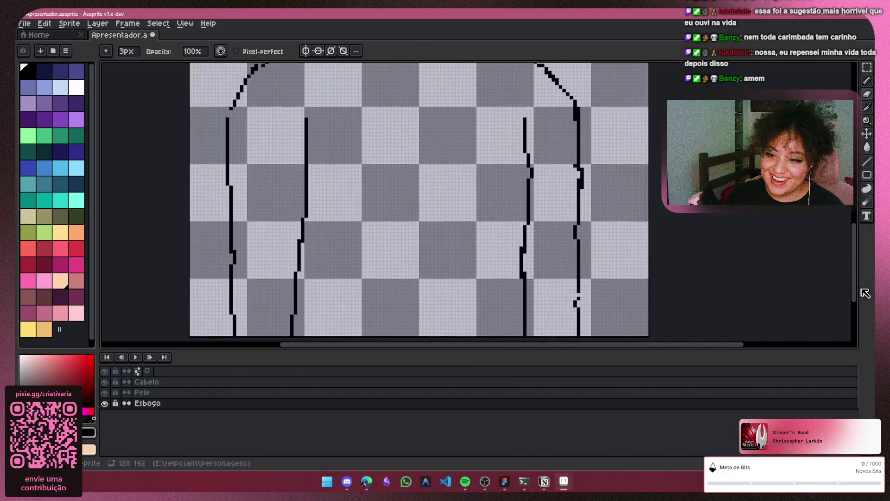
scroll(597, 199, up, 1)
scroll(590, 223, up, 1)
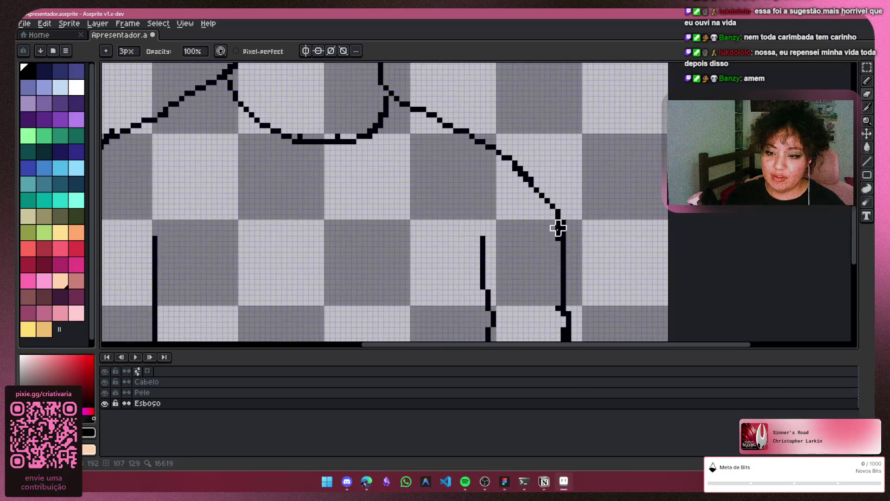
scroll(607, 213, up, 2)
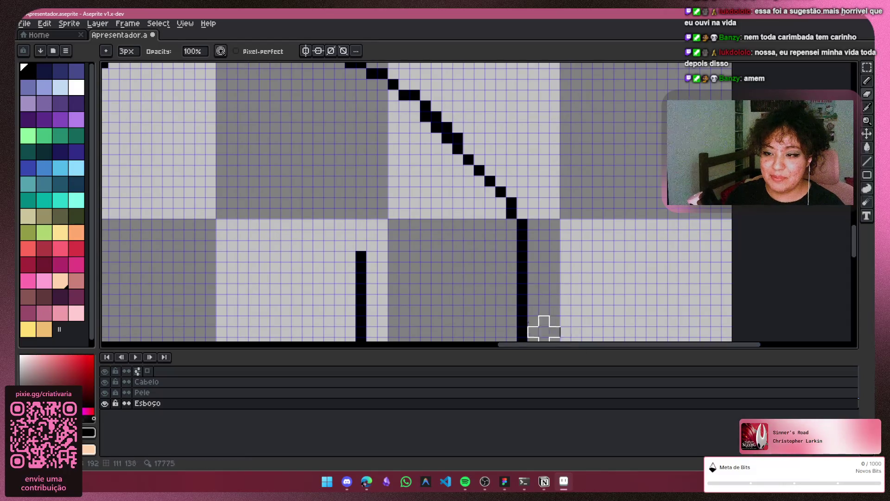
click(468, 132)
click(460, 123)
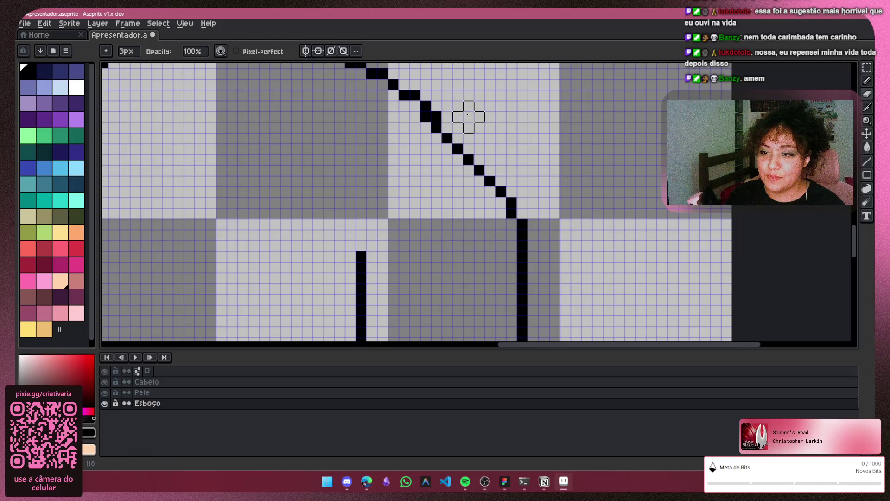
click(447, 116)
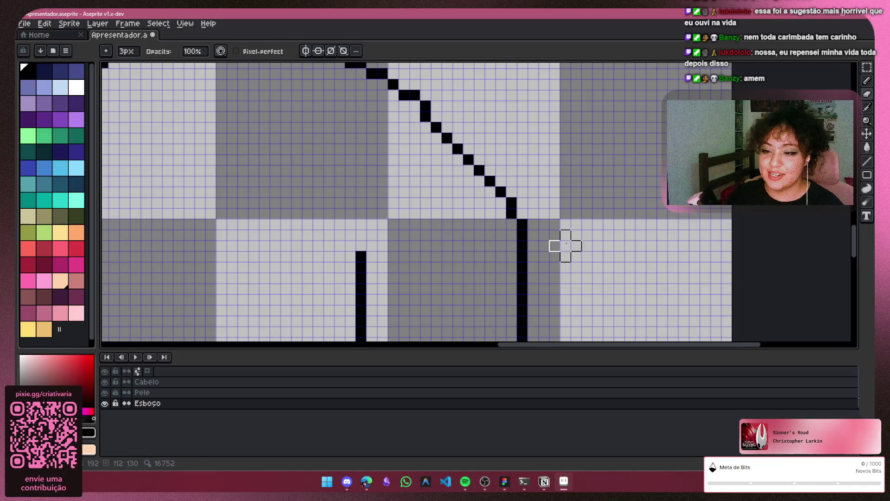
key(v)
key(ctrl+z)
key(ctrl+z)
key(ctrl+z)
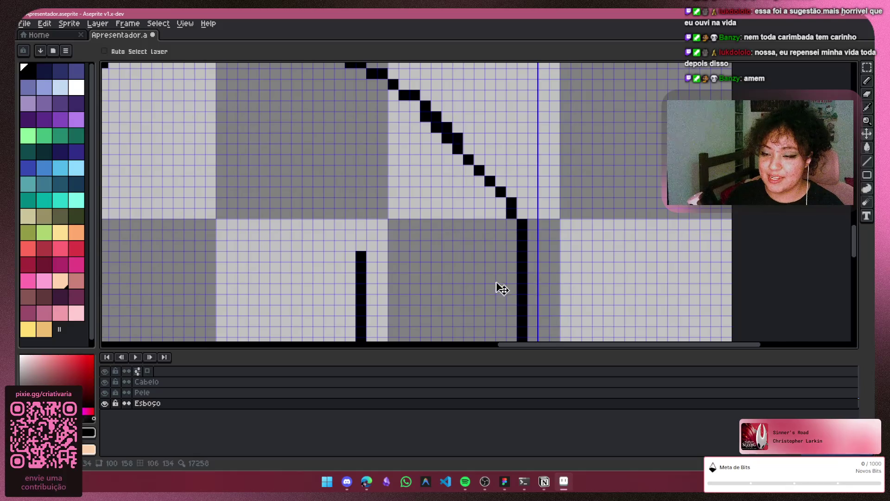
key(b)
scroll(464, 209, down, 3)
scroll(497, 202, down, 1)
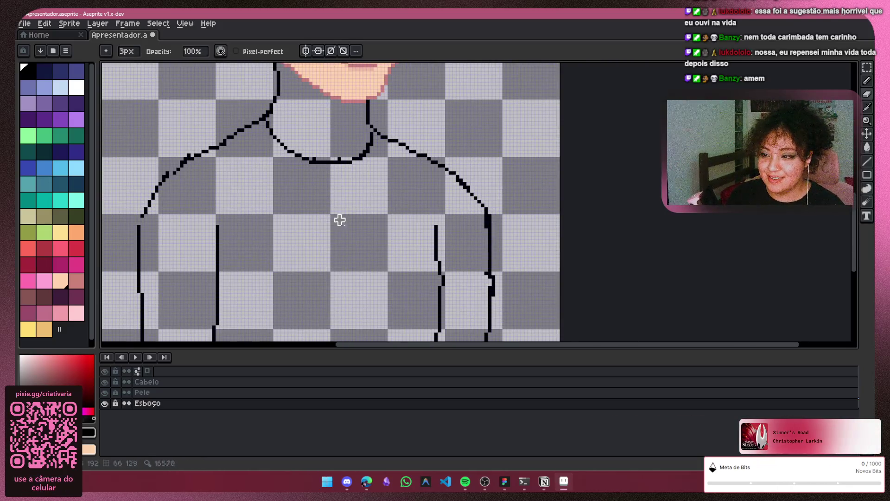
Undo two extra pixels on the shoulder diagonal and erase its remaining stray pixels
drag(529, 345, 412, 345)
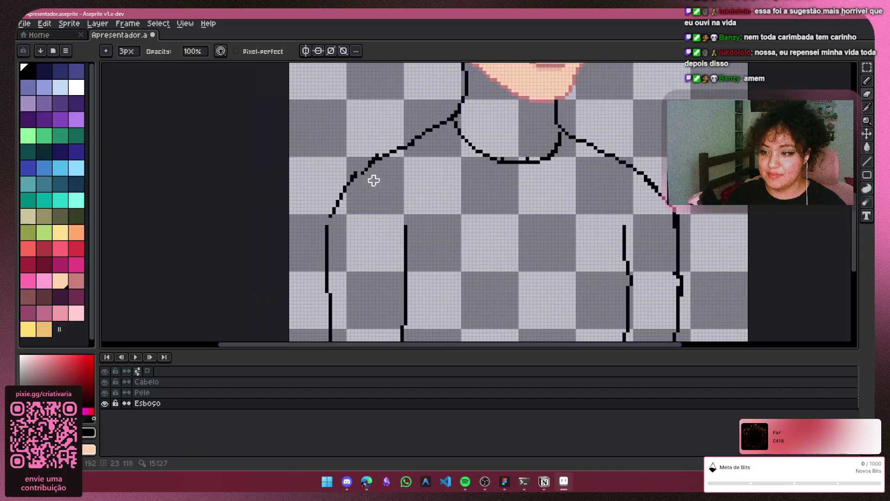
scroll(373, 188, up, 2)
scroll(348, 181, up, 2)
scroll(320, 139, up, 1)
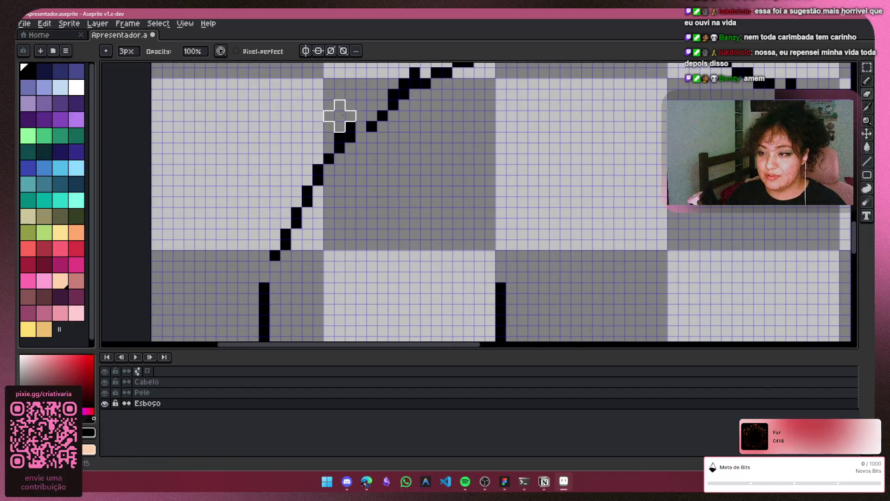
key(ctrl+z)
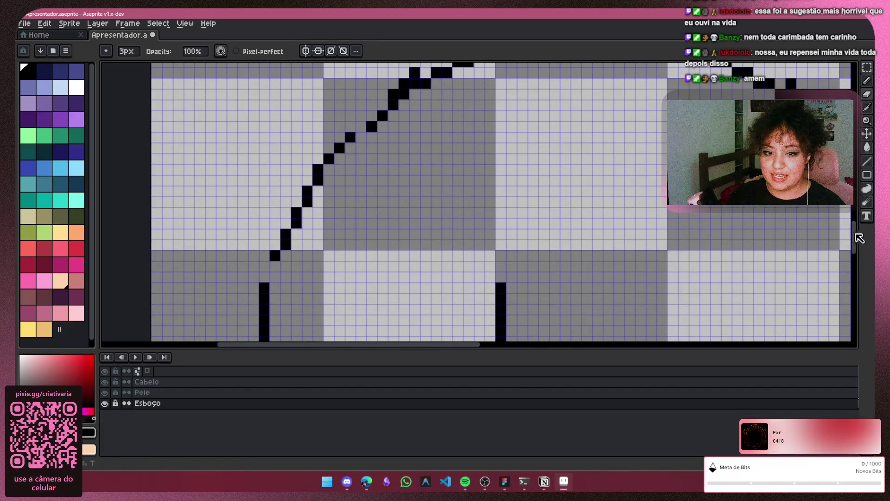
drag(854, 237, 855, 221)
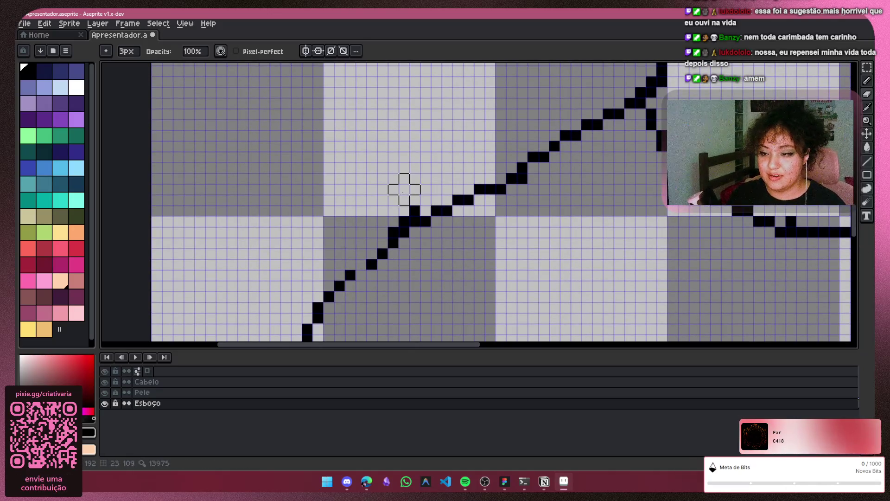
drag(404, 200, 382, 222)
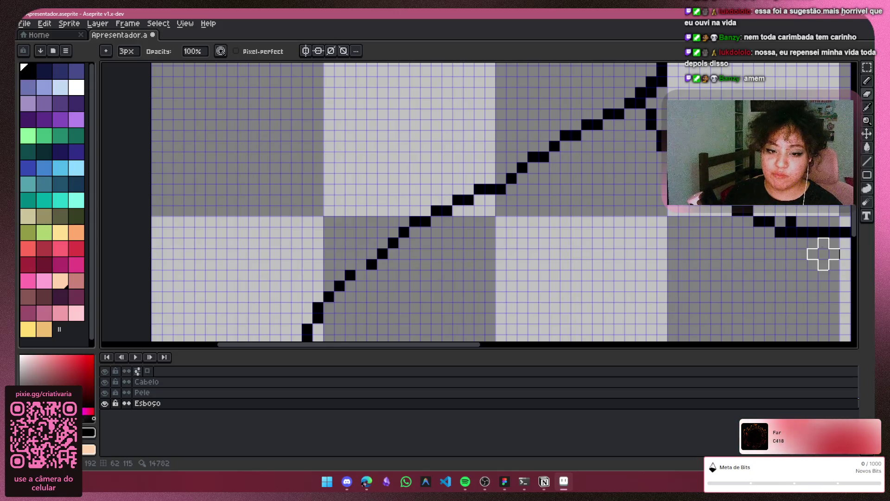
Zoom in on the neckline and erase its two stray black pixels, then return to the Pencil
scroll(577, 221, down, 5)
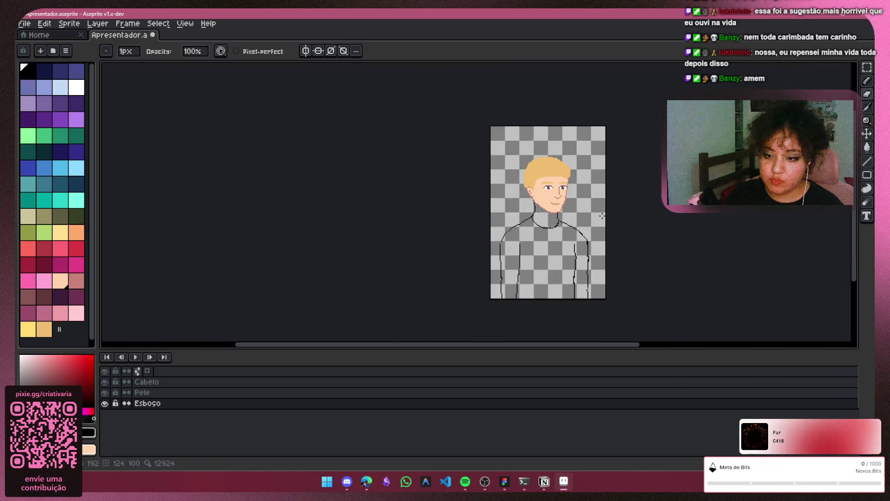
scroll(602, 216, up, 1)
scroll(597, 171, up, 1)
scroll(570, 159, up, 1)
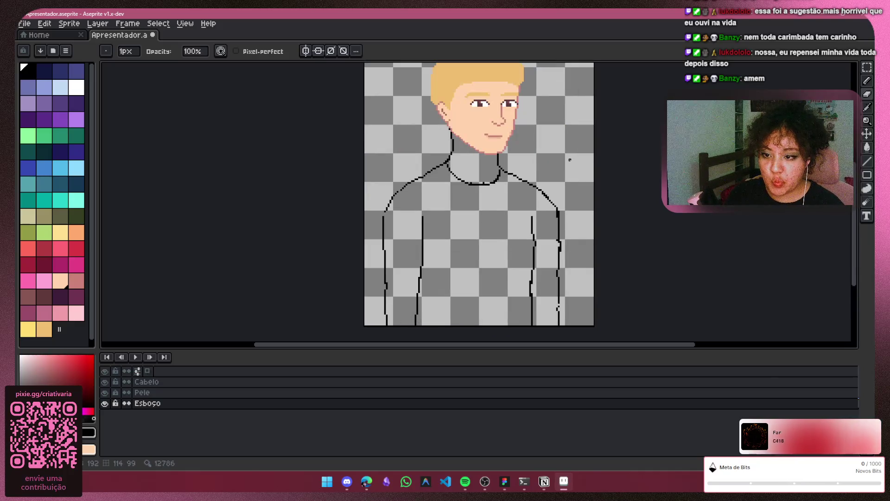
drag(570, 160, 546, 137)
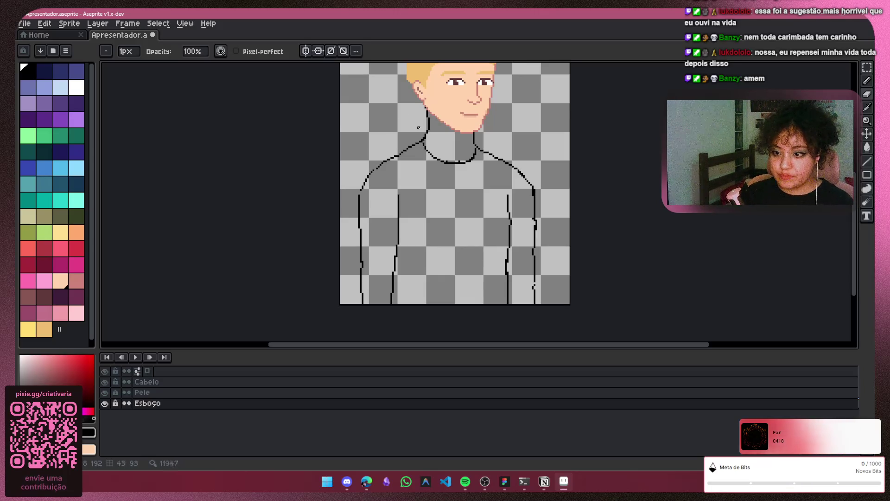
scroll(463, 110, up, 1)
scroll(426, 188, up, 1)
scroll(425, 189, up, 1)
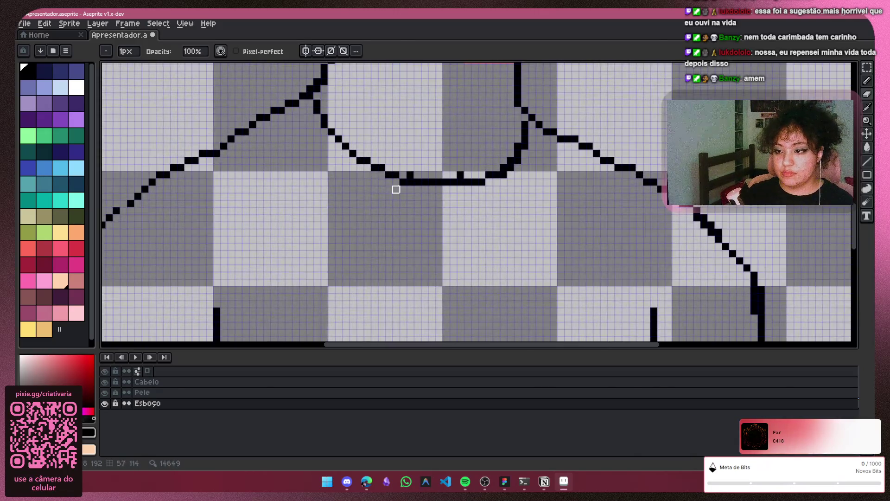
scroll(396, 188, up, 1)
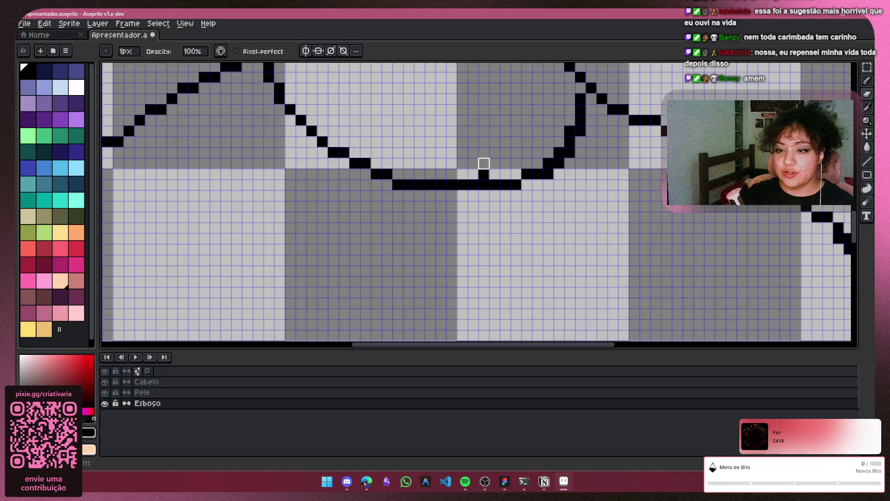
click(548, 174)
click(559, 163)
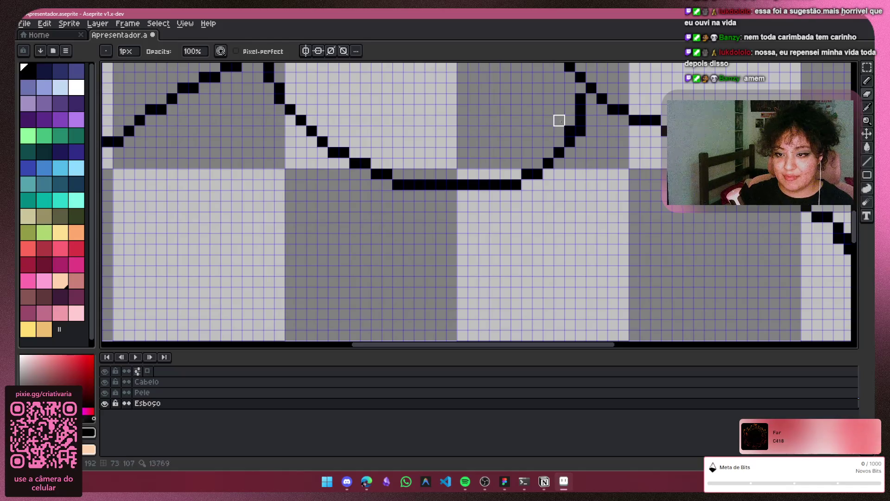
key(b)
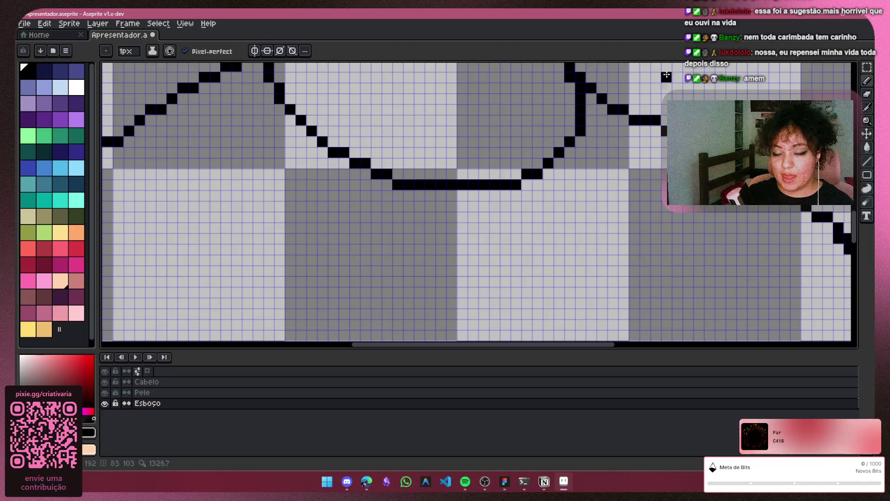
scroll(737, 139, down, 3)
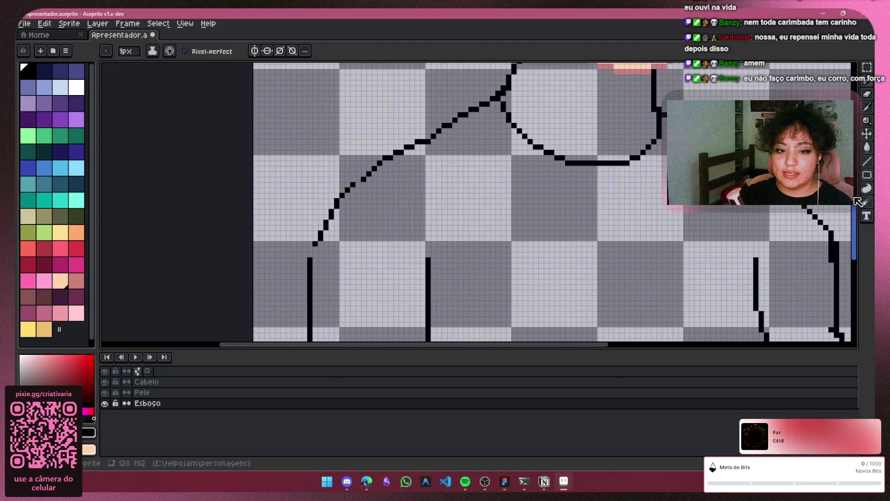
Erase the old joint between the right shoulder diagonal and the arm line
scroll(653, 303, down, 1)
scroll(653, 302, down, 1)
scroll(653, 302, down, 1)
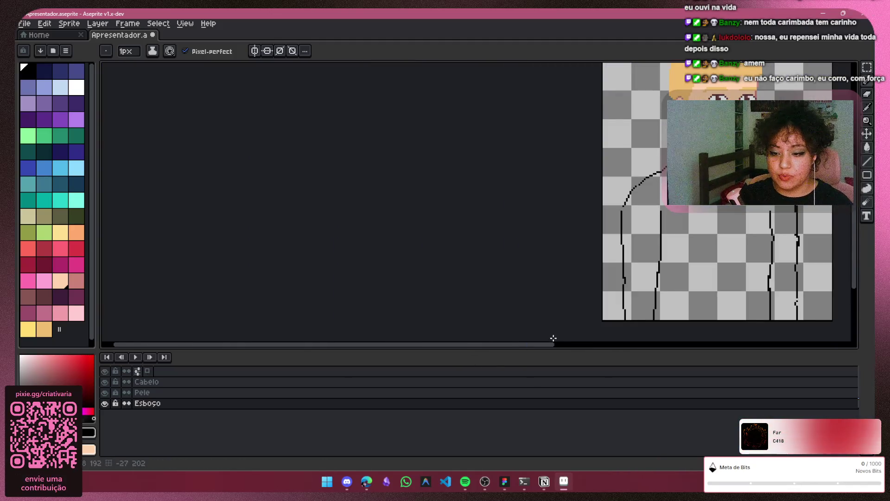
drag(549, 344, 673, 321)
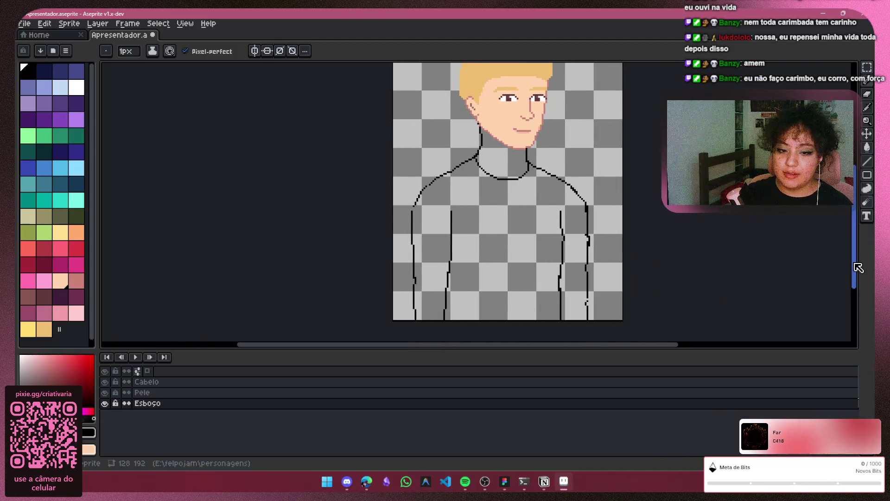
scroll(857, 275, right, 3)
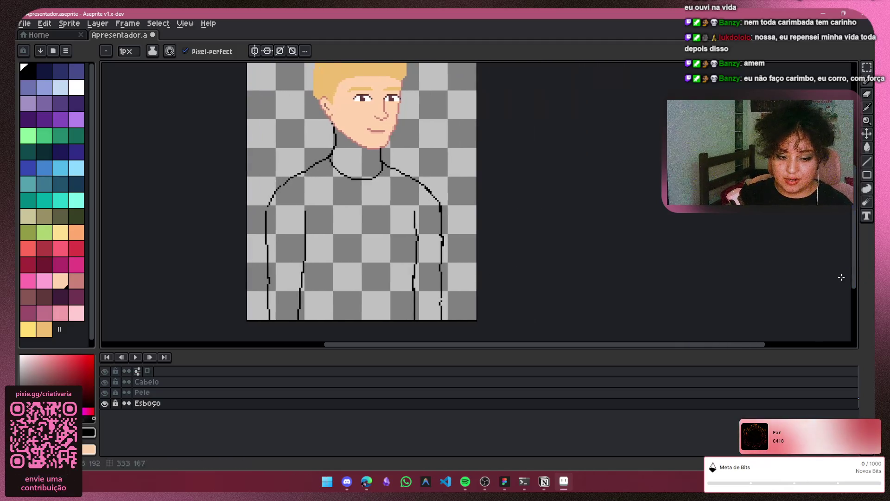
drag(691, 345, 682, 354)
scroll(642, 264, left, 2)
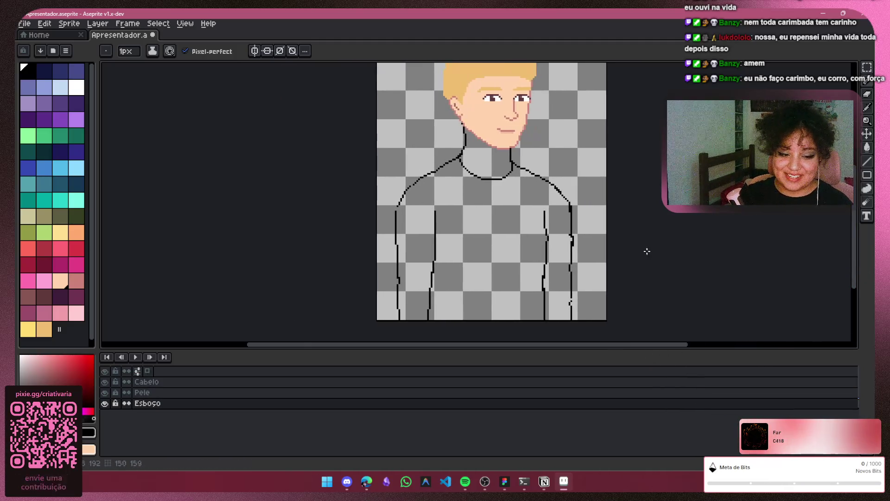
scroll(610, 277, up, 1)
scroll(557, 101, up, 1)
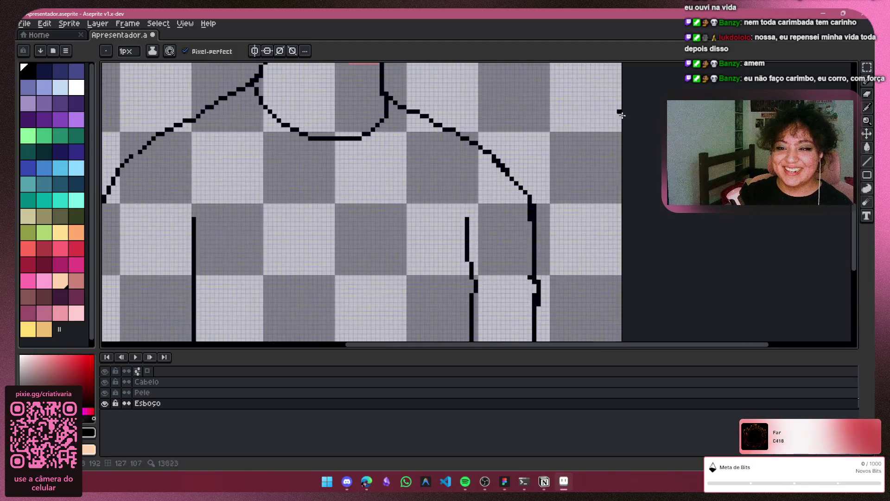
scroll(567, 207, up, 1)
click(866, 92)
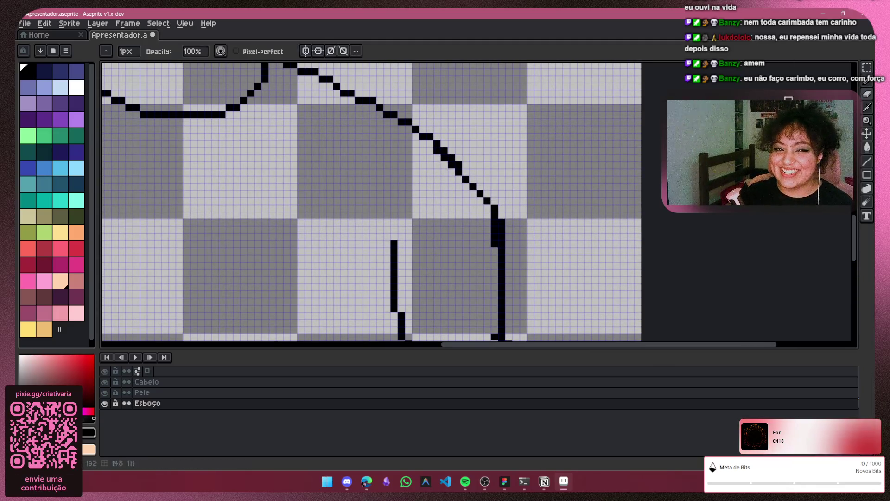
drag(485, 199, 495, 244)
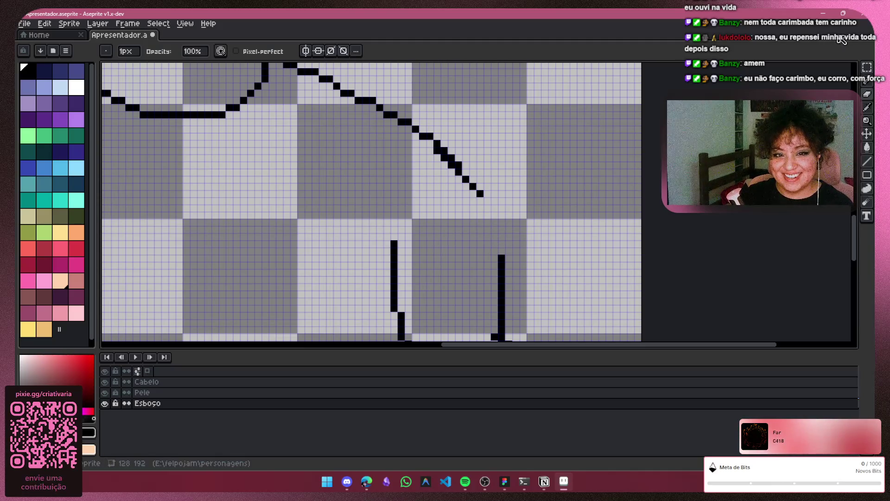
Redraw the shoulder-to-arm connecting stroke with the Pencil, comparing it with undo and redo
key(b)
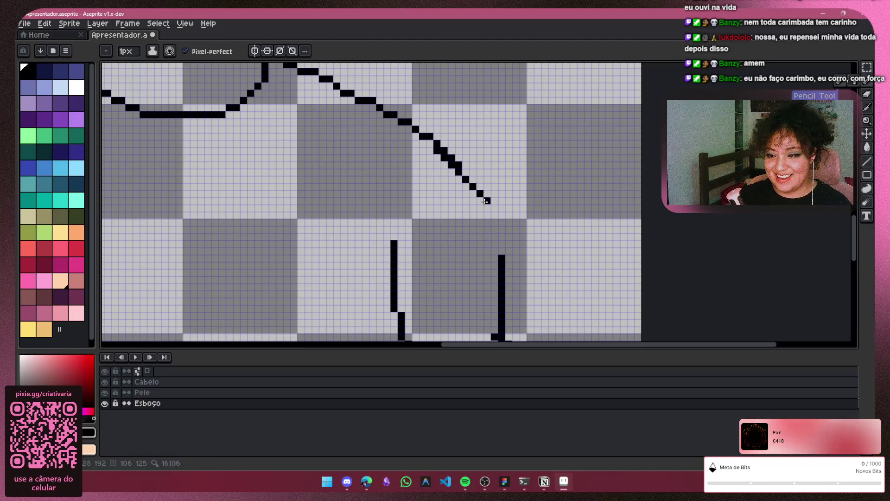
key(ctrl+z)
key(ctrl+y)
key(ctrl+z)
key(ctrl+y)
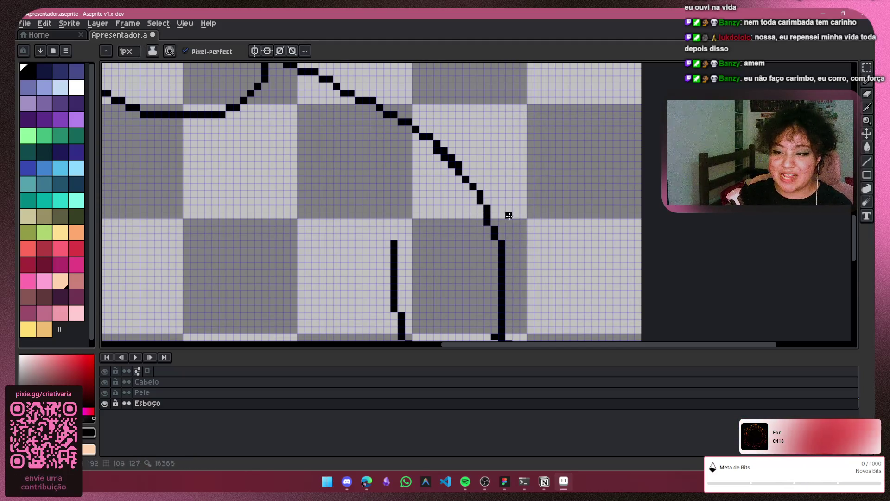
scroll(614, 250, down, 1)
Erase stray pixels on the right sleeve outline to clean up the sleeve lines
scroll(609, 221, down, 2)
scroll(608, 221, down, 1)
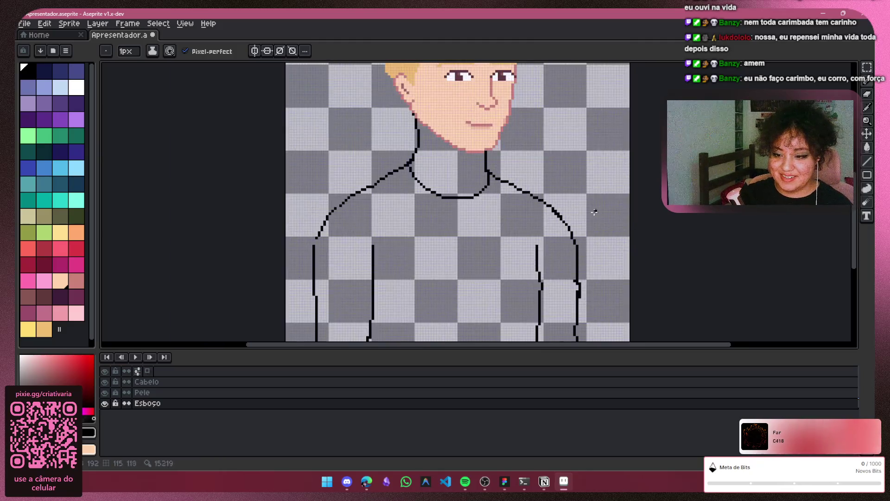
scroll(594, 209, up, 1)
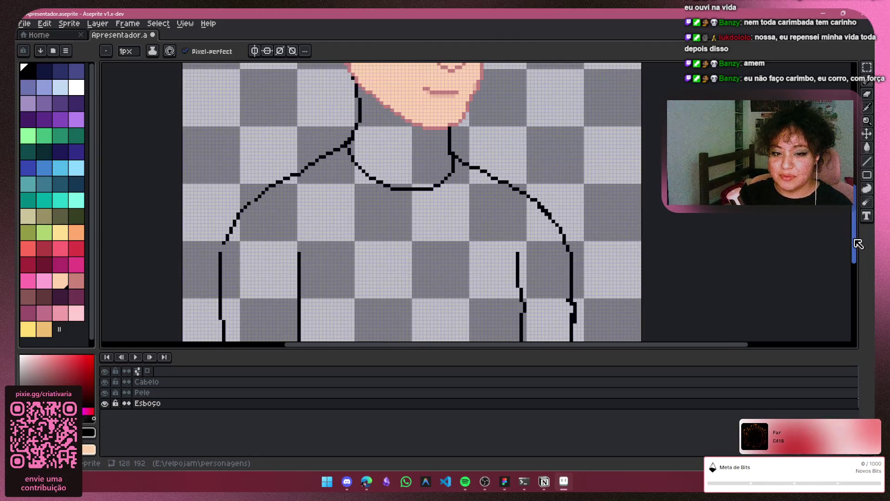
drag(855, 242, 855, 259)
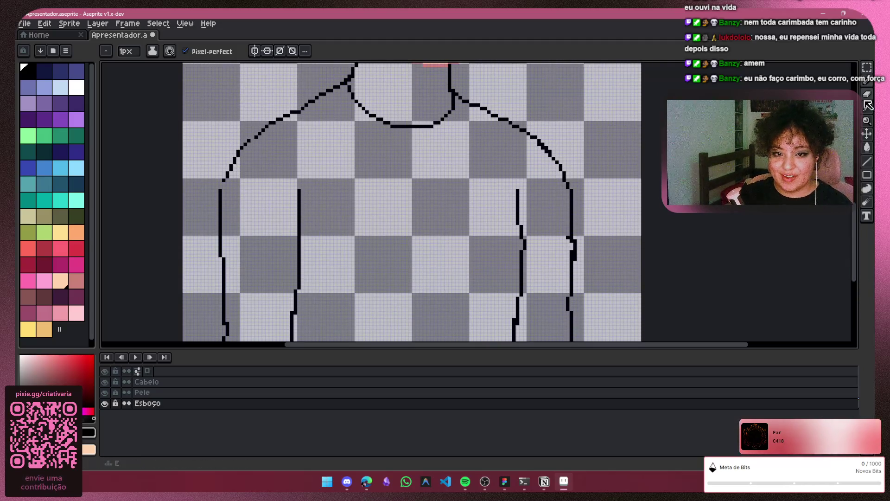
click(867, 106)
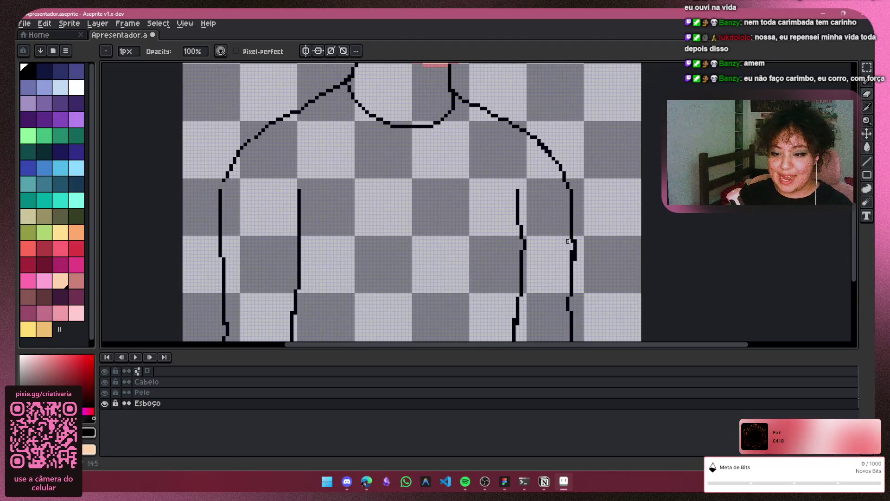
drag(575, 249, 575, 259)
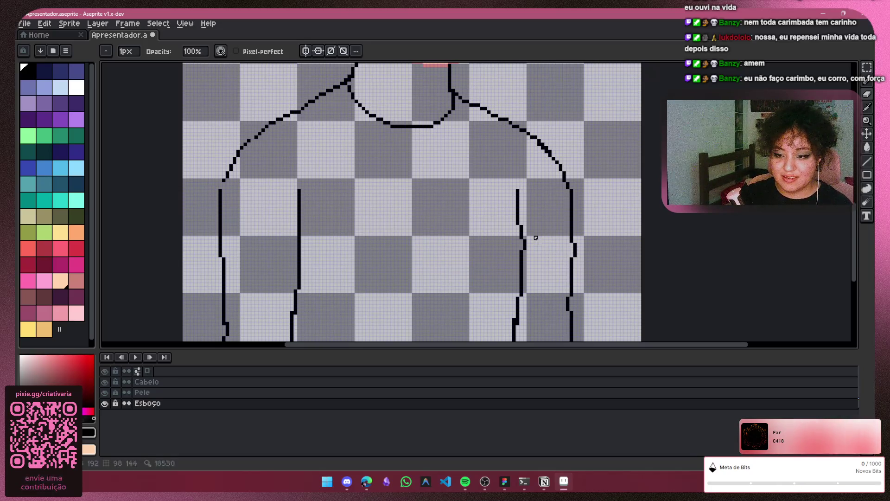
scroll(537, 241, down, 1)
scroll(591, 325, down, 1)
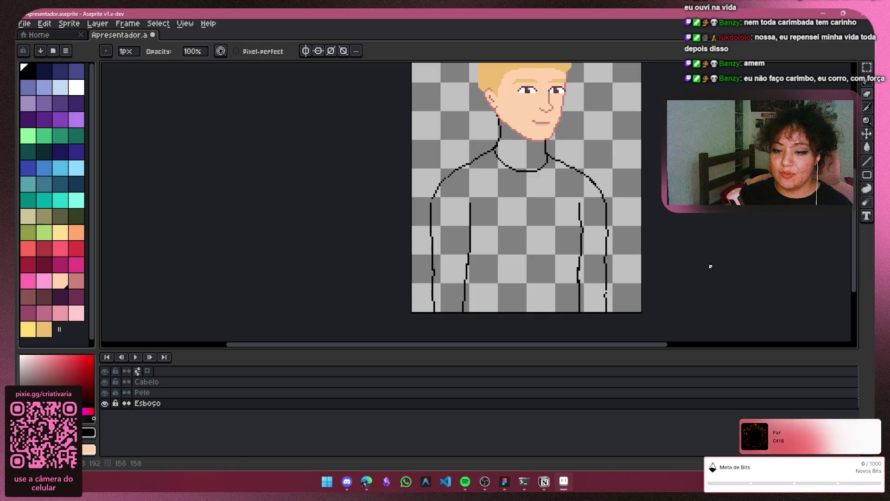
scroll(611, 248, up, 1)
scroll(622, 255, up, 1)
scroll(661, 280, up, 1)
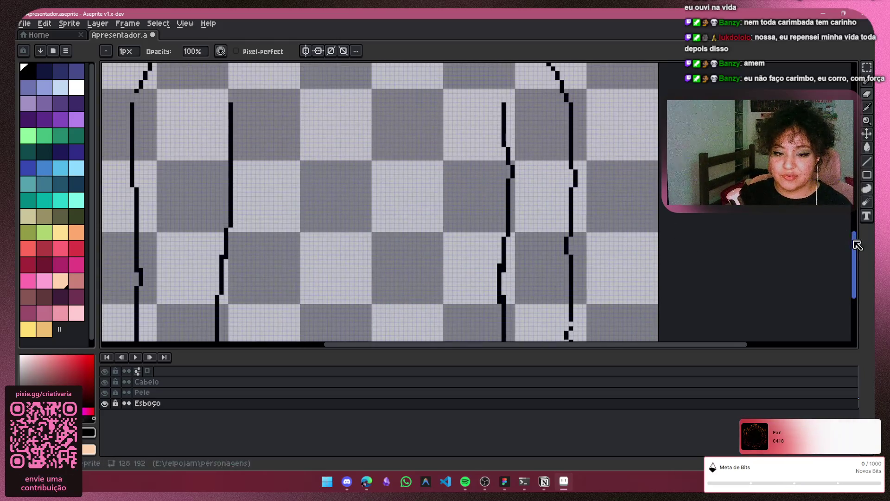
scroll(859, 261, down, 3)
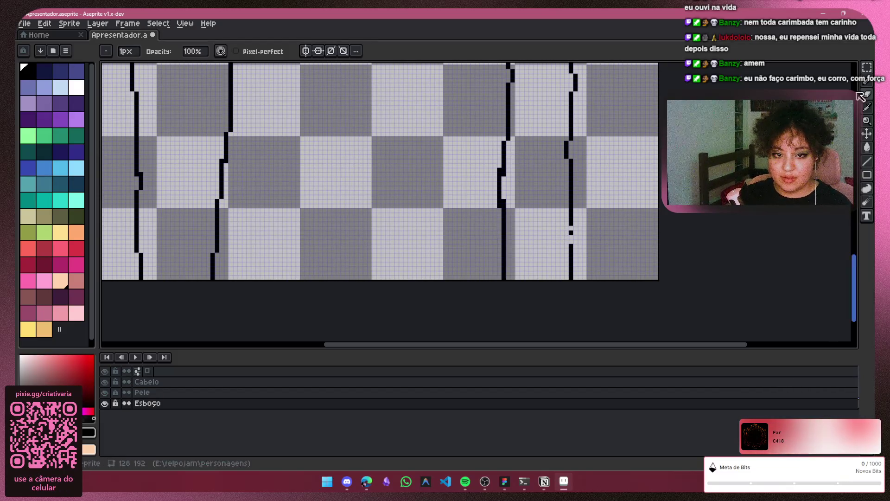
key(b)
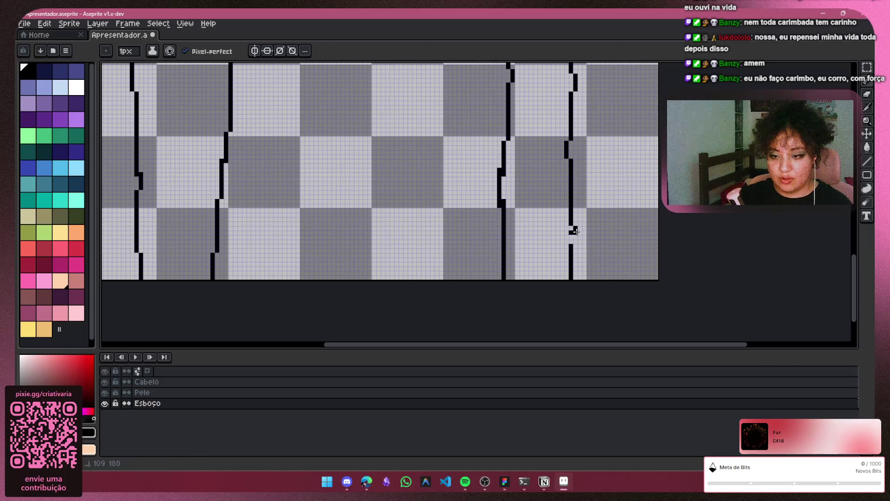
Pick the face's skin tone from the Pele layer as the drawing colour
click(865, 95)
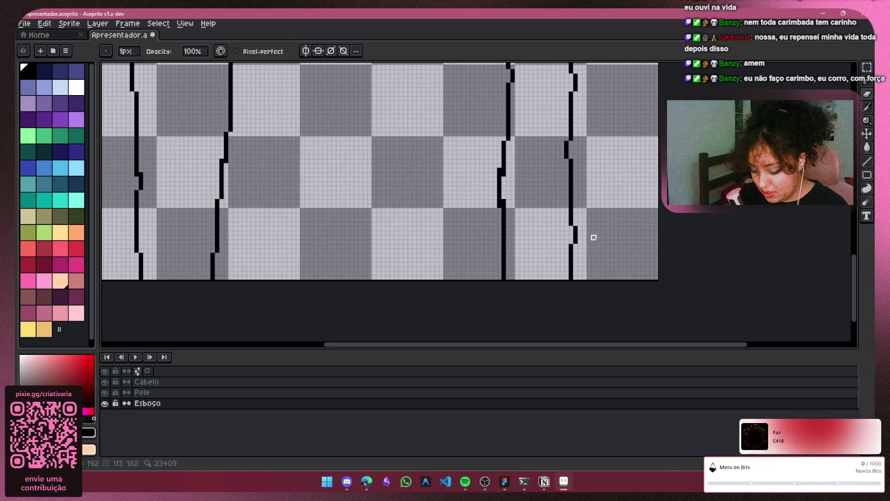
scroll(594, 238, down, 3)
alt+click(508, 128)
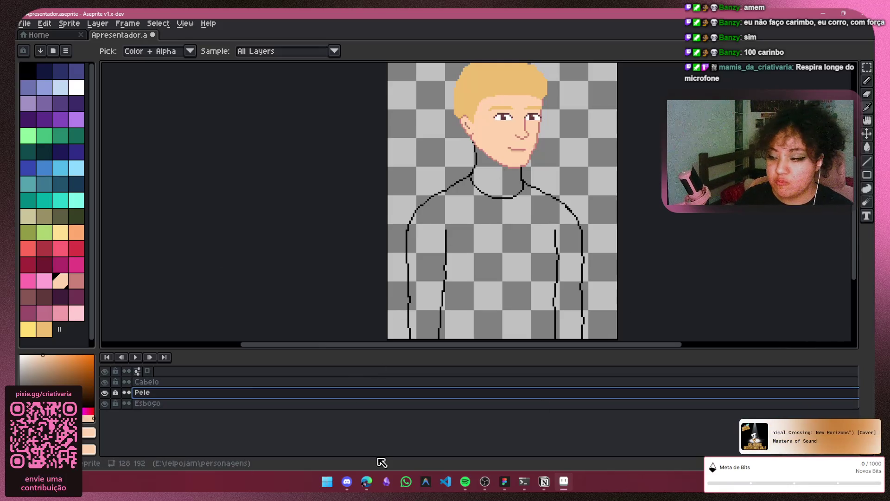
Add a new layer, enlarge the brush and test a peach stroke beside the neck
key(shift+n)
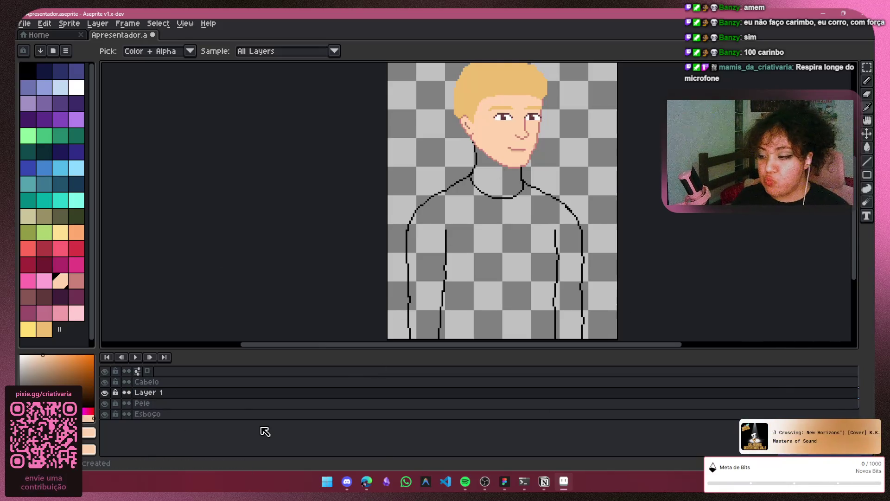
scroll(433, 167, up, 1)
scroll(455, 149, up, 1)
scroll(548, 151, up, 1)
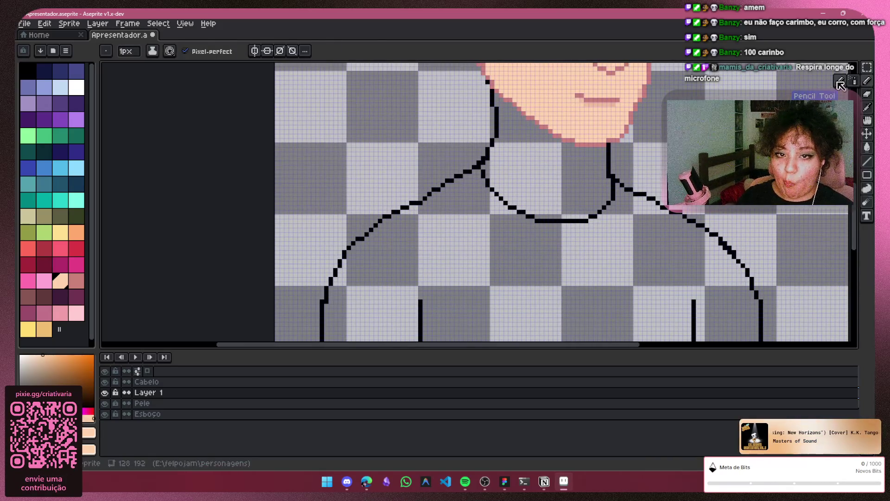
key(plus)
key(plus)
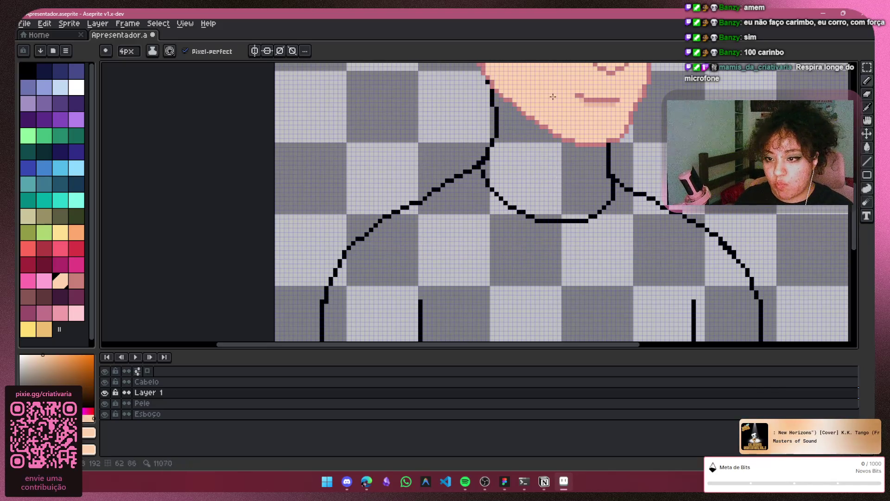
drag(529, 167, 535, 173)
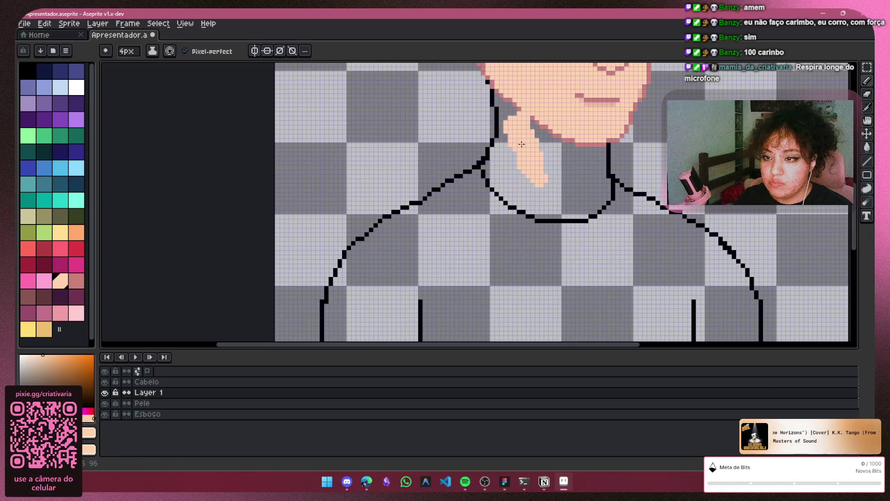
key(ctrl+z)
key(ctrl+z)
key(ctrl+y)
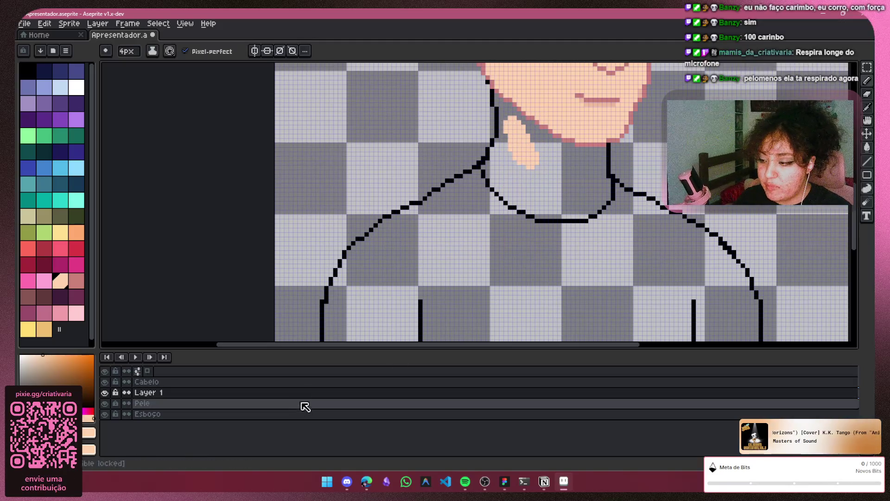
Move Layer 1 below the Pele layer and test a one-pixel nudge of the peach shape
click(314, 395)
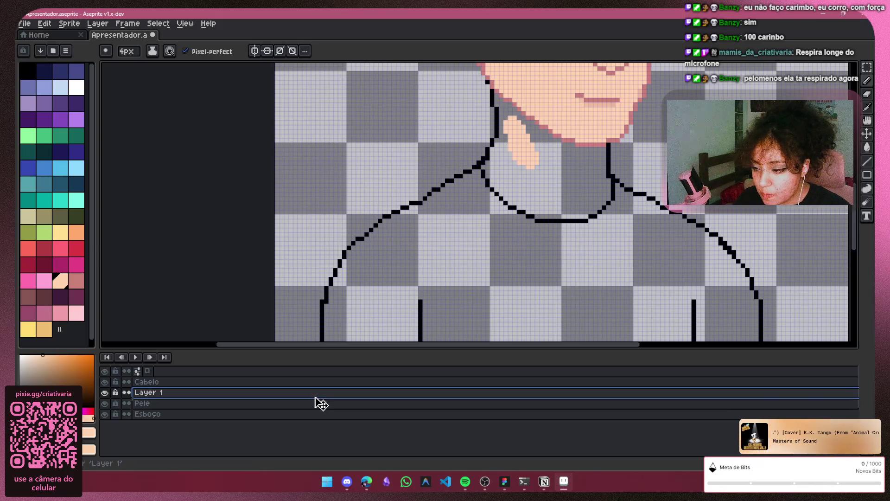
drag(313, 404, 322, 411)
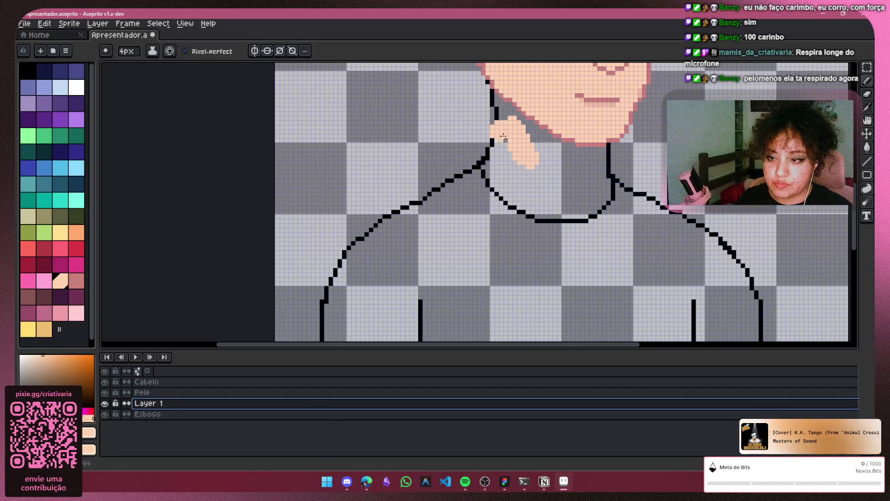
key(v)
drag(522, 128, 527, 123)
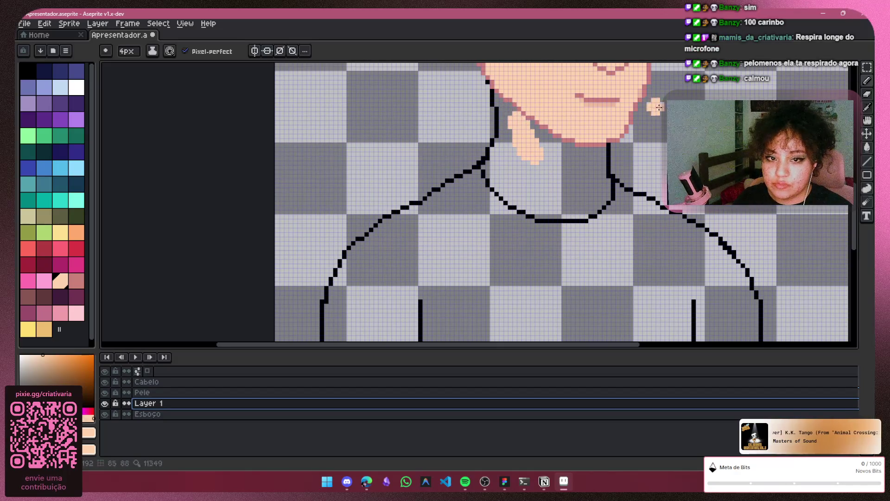
key(ctrl+z)
click(866, 95)
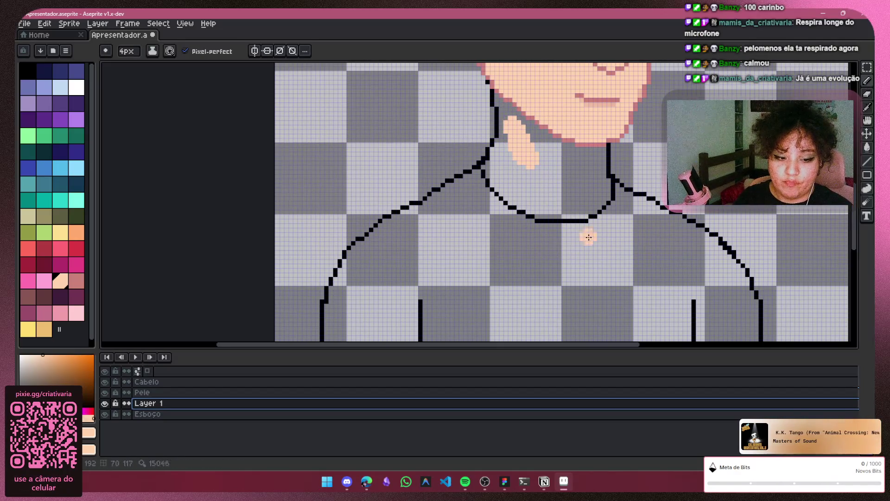
key(ctrl+y)
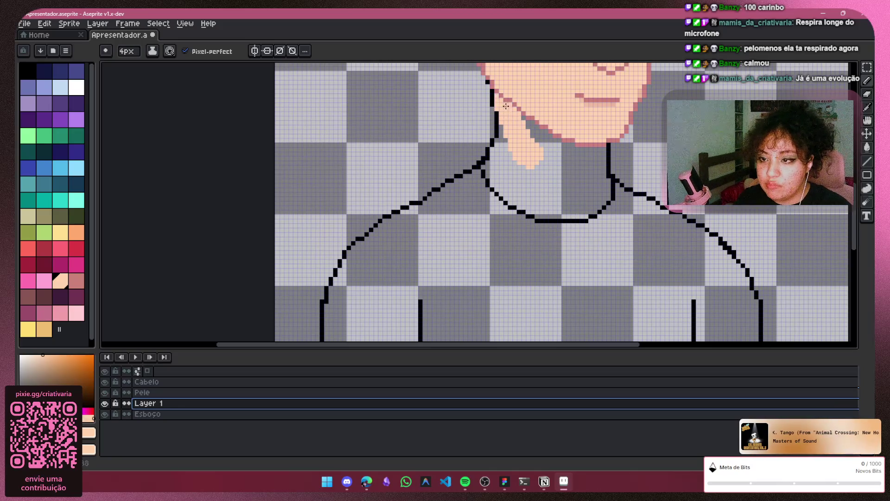
key(ctrl+z)
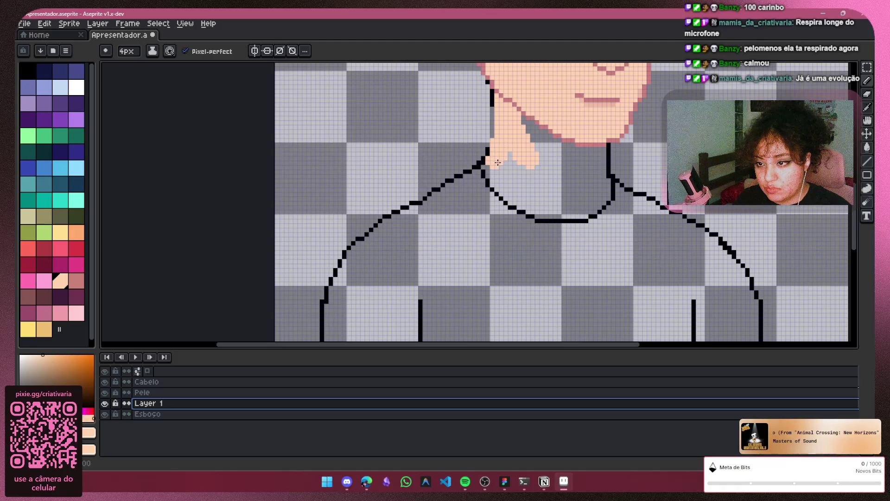
Paint the neck with the peach skin colour down over the collar line
drag(493, 172, 505, 166)
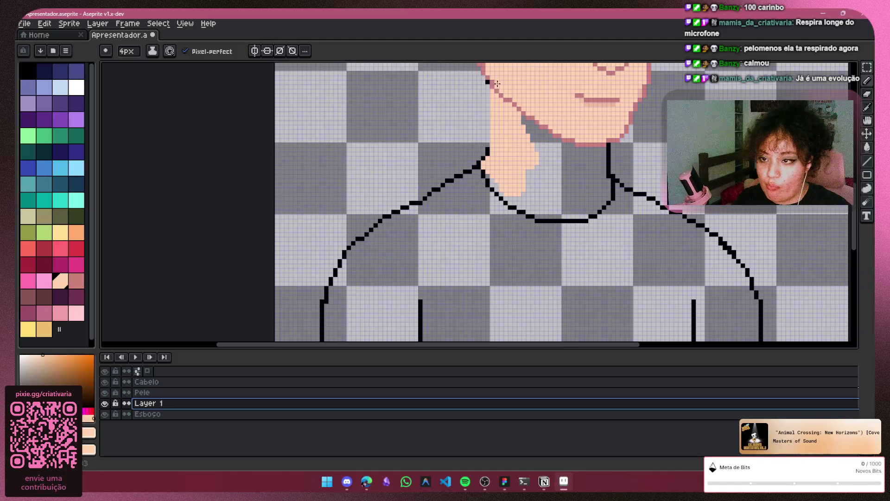
mouse_move(512, 104)
mouse_down()
mouse_move(586, 162)
mouse_move(606, 154)
mouse_up()
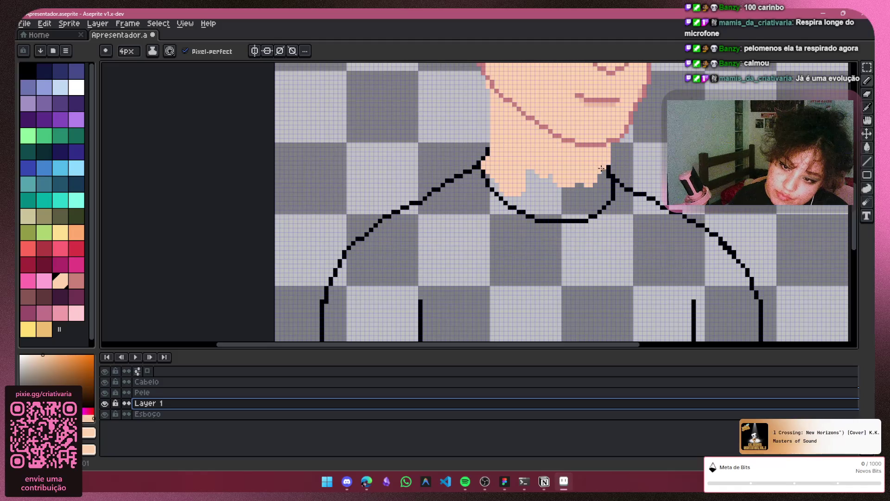
drag(610, 194, 597, 210)
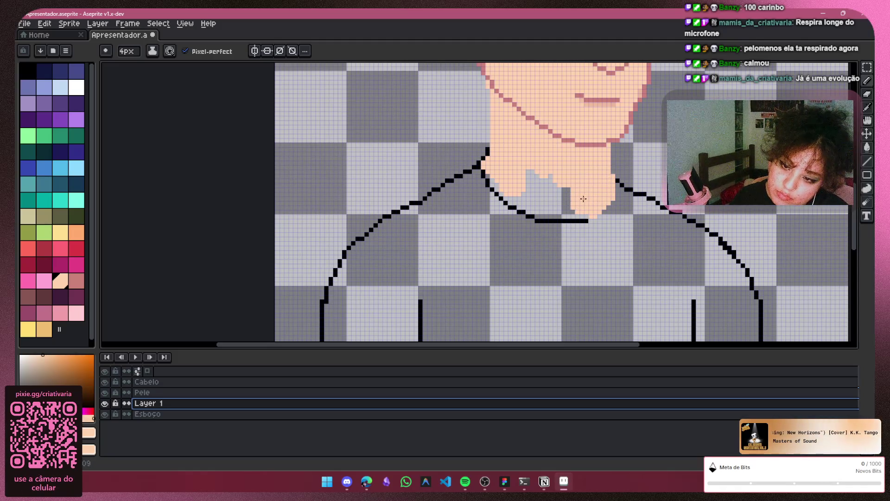
drag(581, 212, 575, 214)
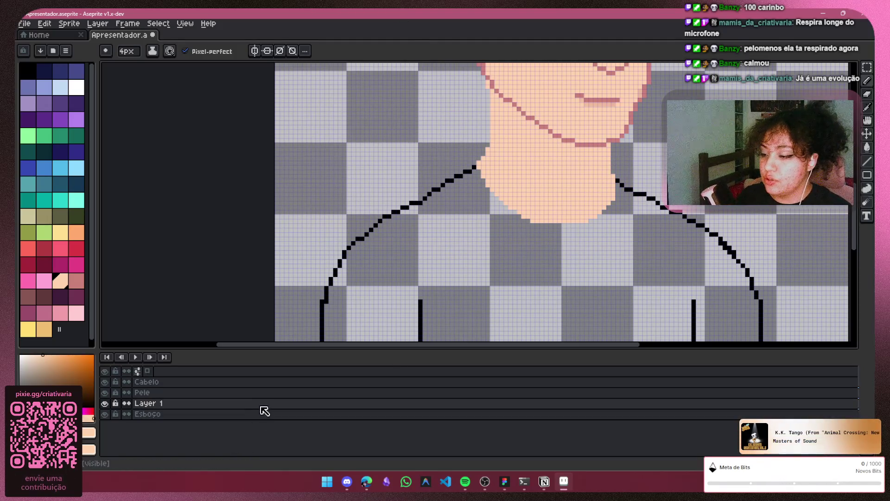
double_click(276, 419)
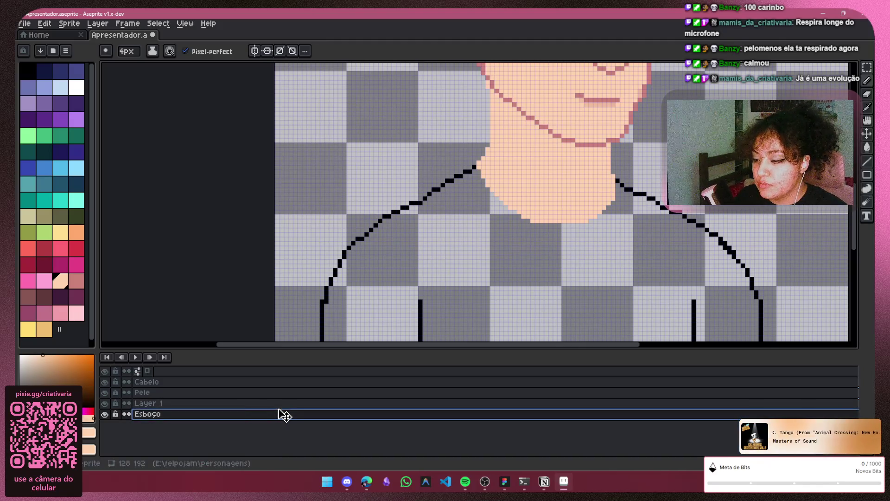
Move the Esboço layer to the top of the layer stack
drag(286, 415, 282, 384)
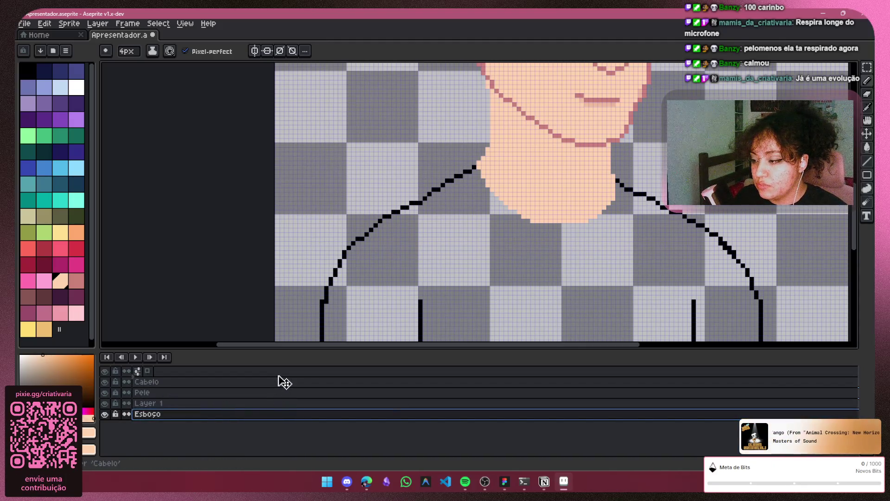
scroll(577, 332, down, 1)
scroll(577, 331, down, 1)
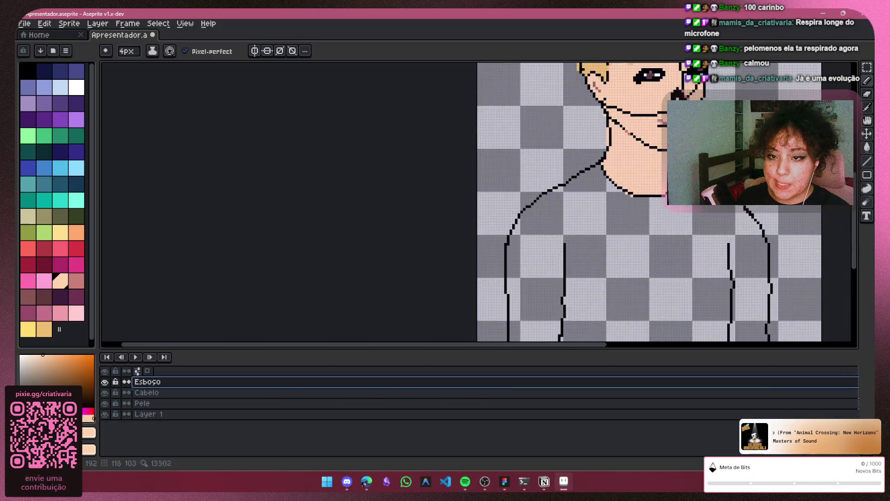
drag(588, 344, 675, 312)
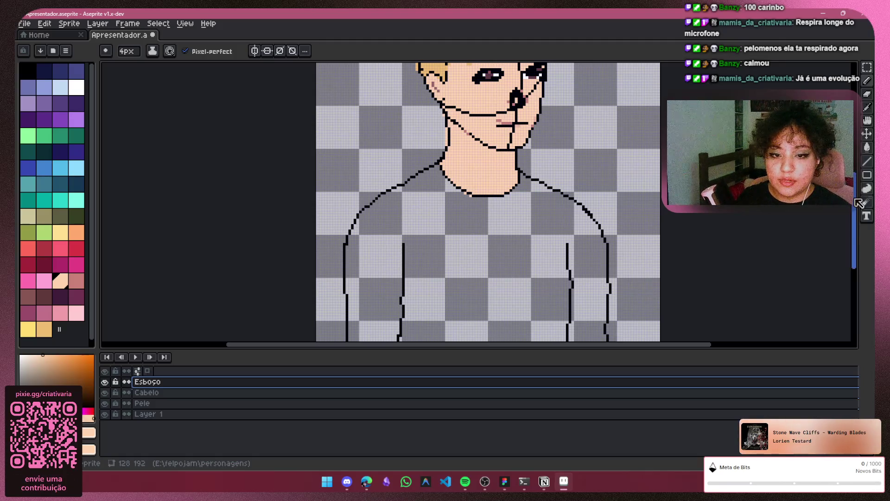
drag(855, 202, 855, 170)
Erase sketch lines around the nose, cheek, hair top and left neck with a 2px eraser
key(e)
key(plus)
mouse_move(557, 218)
mouse_down()
mouse_move(541, 154)
mouse_move(506, 108)
mouse_up()
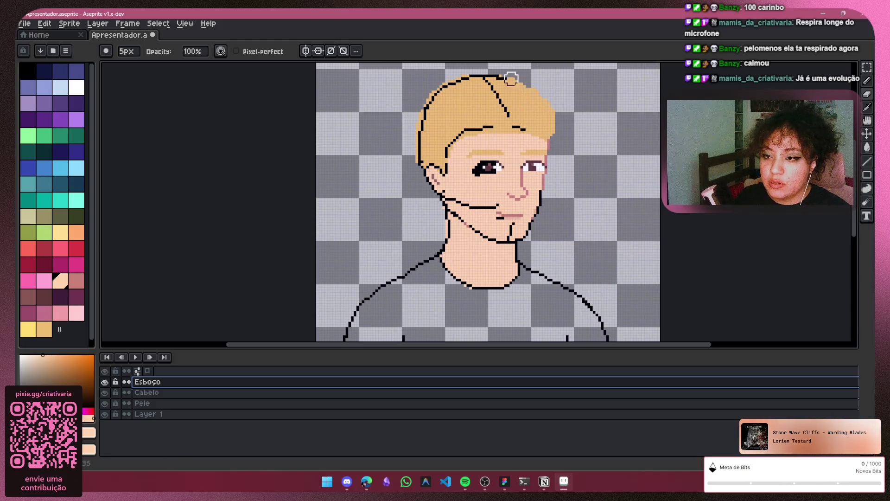
scroll(506, 108, up, 2)
mouse_move(534, 157)
mouse_down()
mouse_move(496, 118)
mouse_move(484, 202)
mouse_move(441, 164)
mouse_move(439, 207)
mouse_move(520, 276)
mouse_move(541, 242)
mouse_up()
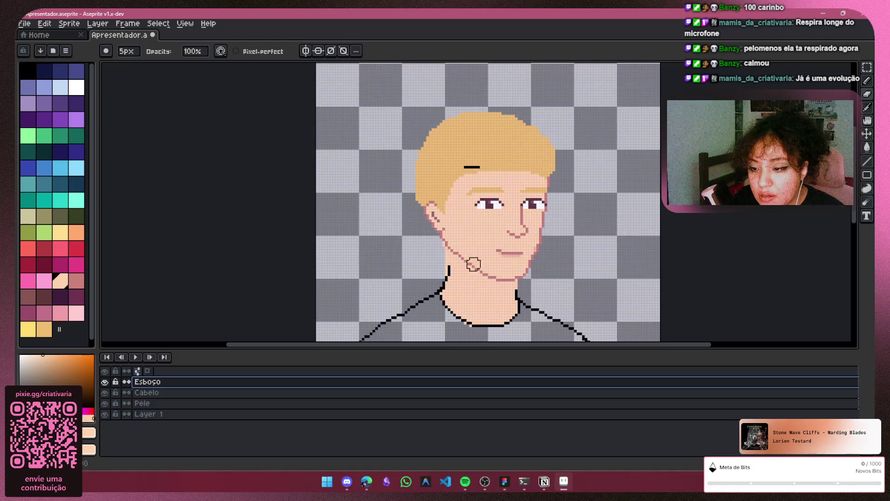
drag(448, 285, 452, 300)
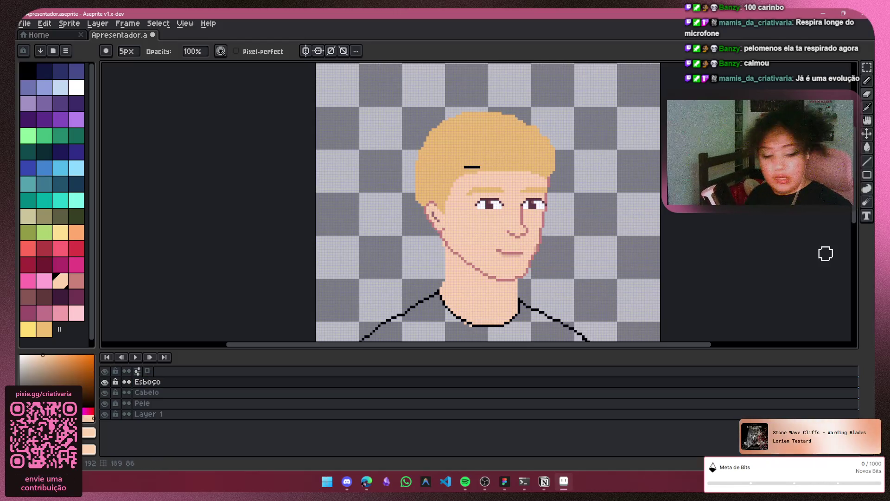
key(alt+Tab)
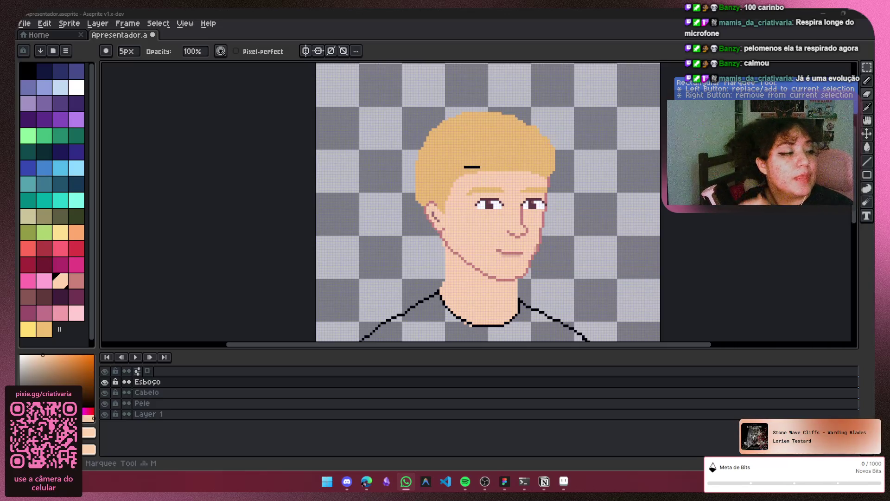
key(alt+Tab)
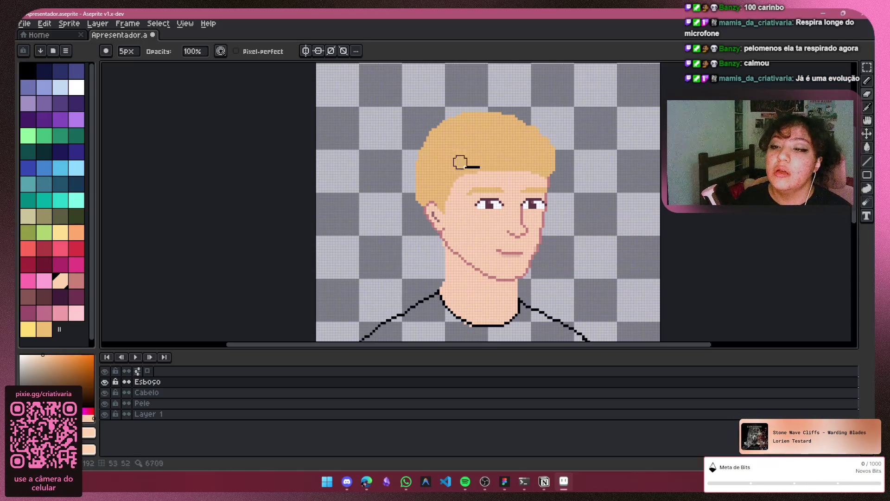
scroll(848, 210, right, 1)
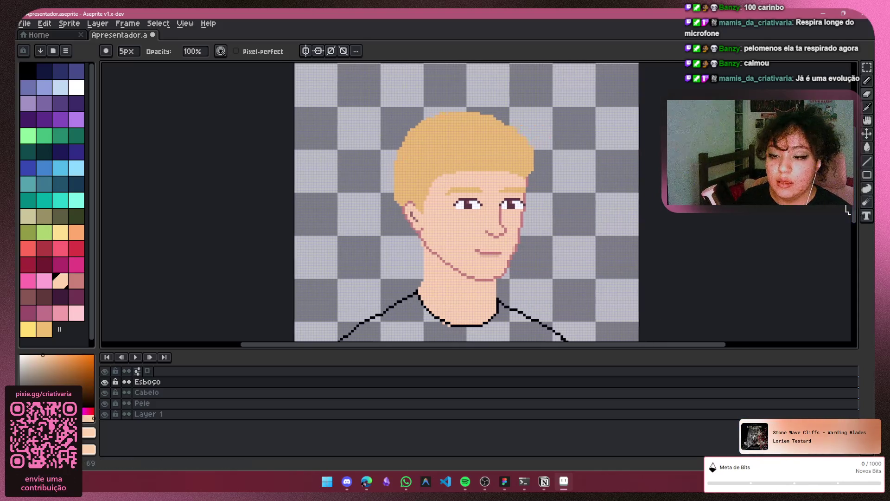
scroll(848, 210, right, 1)
Erase the Esboço sketch lines crossing the nose, eyes, mouth and hairline
key(v)
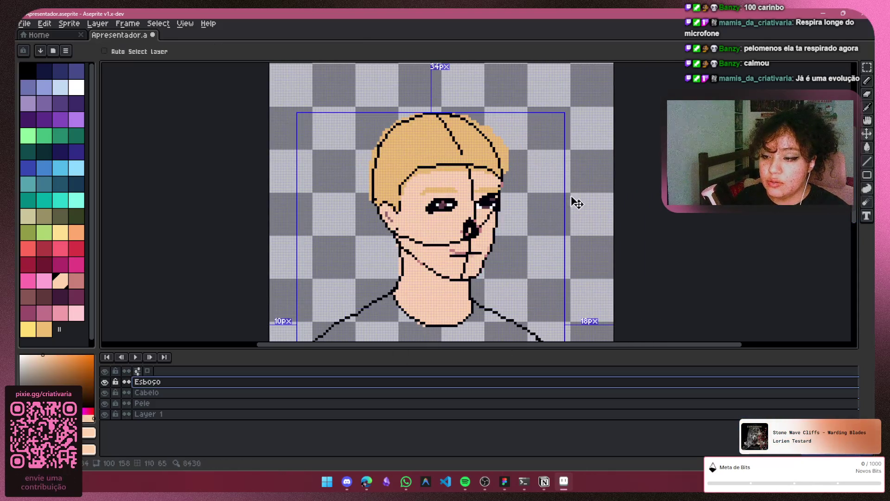
key(b)
mouse_move(455, 253)
mouse_down()
mouse_move(497, 242)
mouse_move(469, 275)
mouse_up()
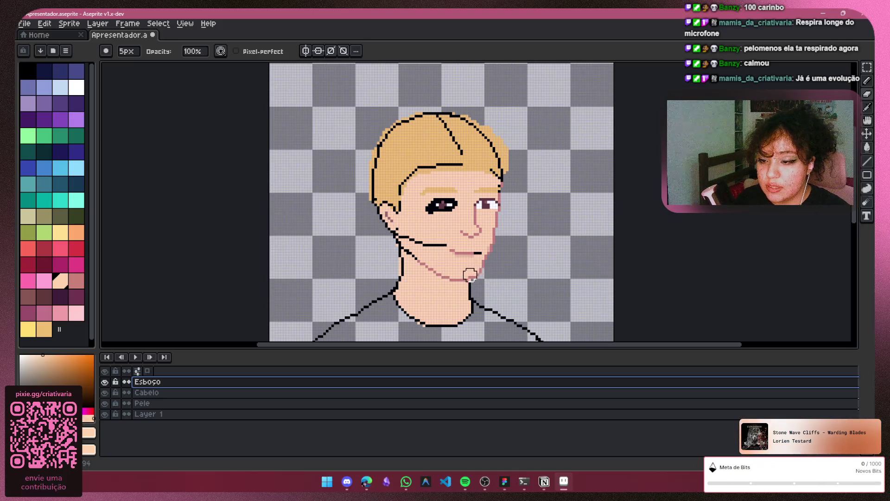
key(ctrl+z)
key(ctrl+z)
scroll(436, 265, up, 2)
mouse_move(438, 266)
mouse_down()
mouse_move(493, 139)
mouse_move(369, 163)
mouse_move(335, 158)
mouse_move(367, 168)
mouse_move(371, 207)
mouse_move(441, 274)
mouse_move(464, 263)
mouse_move(479, 278)
mouse_move(510, 279)
mouse_move(543, 201)
mouse_move(505, 228)
mouse_up()
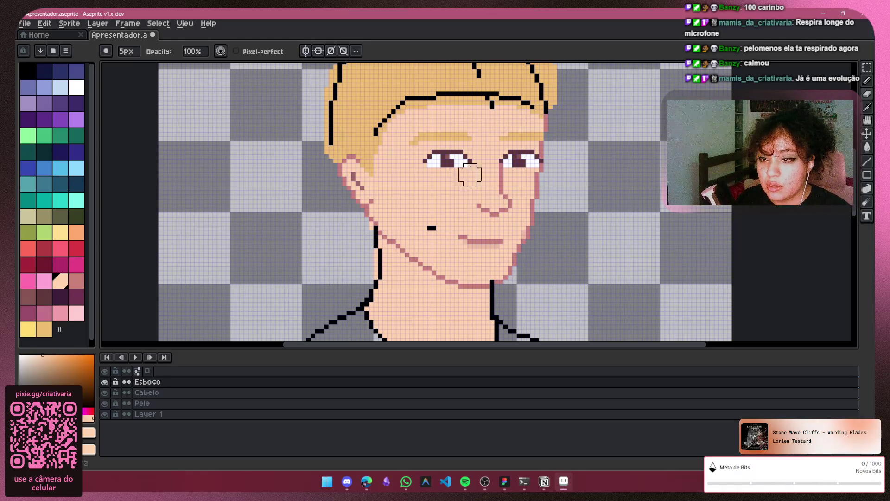
mouse_move(471, 104)
mouse_down()
mouse_move(521, 95)
mouse_move(374, 122)
mouse_move(445, 96)
mouse_up()
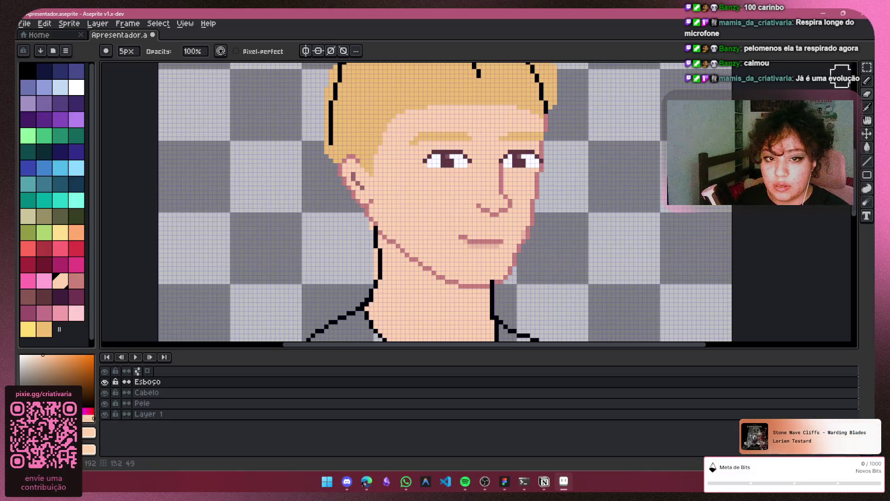
click(199, 413)
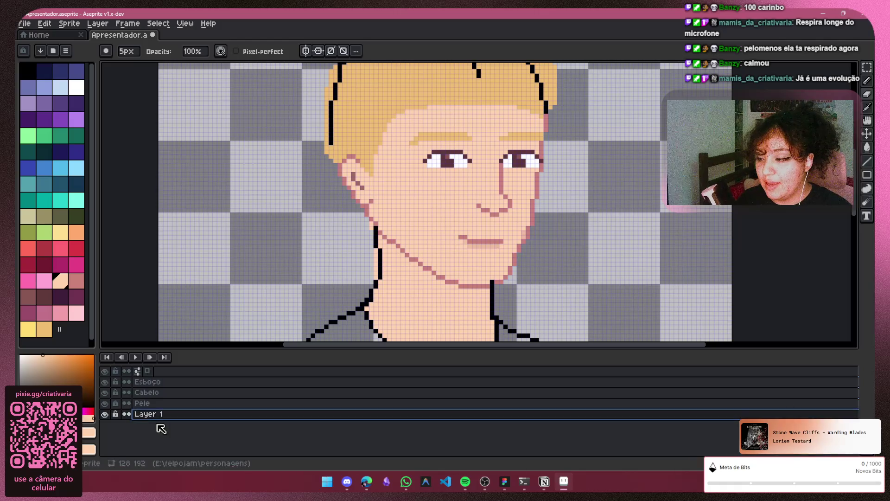
Check the neck by toggling Layer 1, then erase the sketch strands on both sides of the hair
click(104, 413)
click(104, 414)
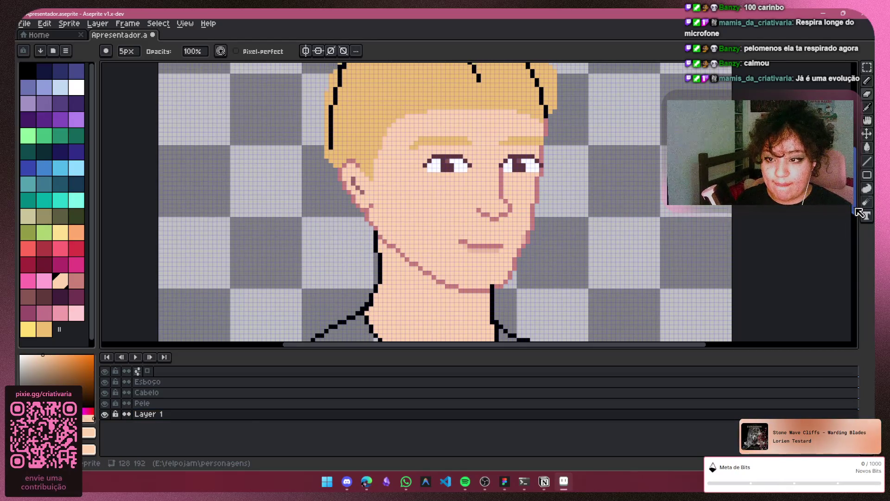
scroll(421, 165, up, 3)
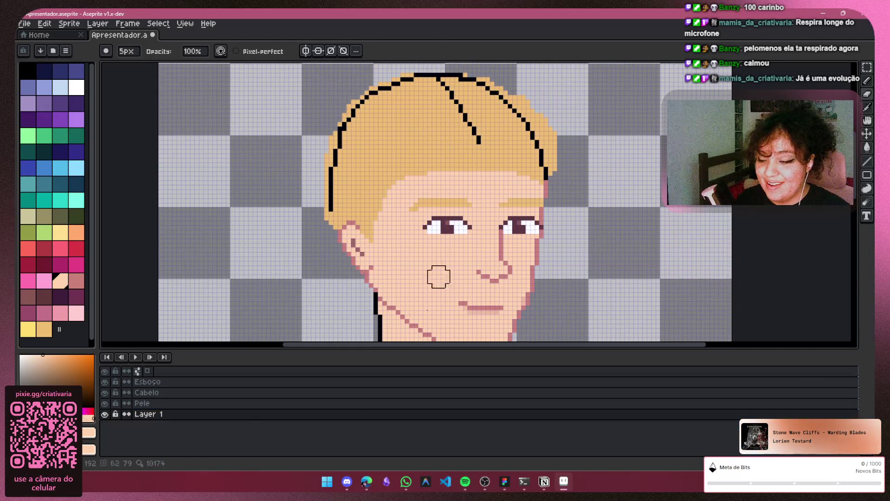
click(264, 381)
drag(466, 155, 444, 92)
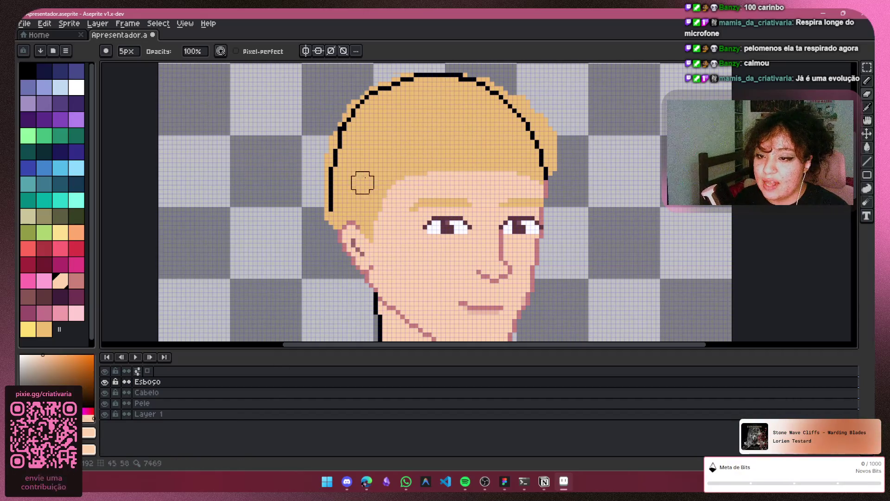
mouse_move(543, 176)
mouse_down()
mouse_move(506, 111)
mouse_move(344, 129)
mouse_move(347, 225)
mouse_up()
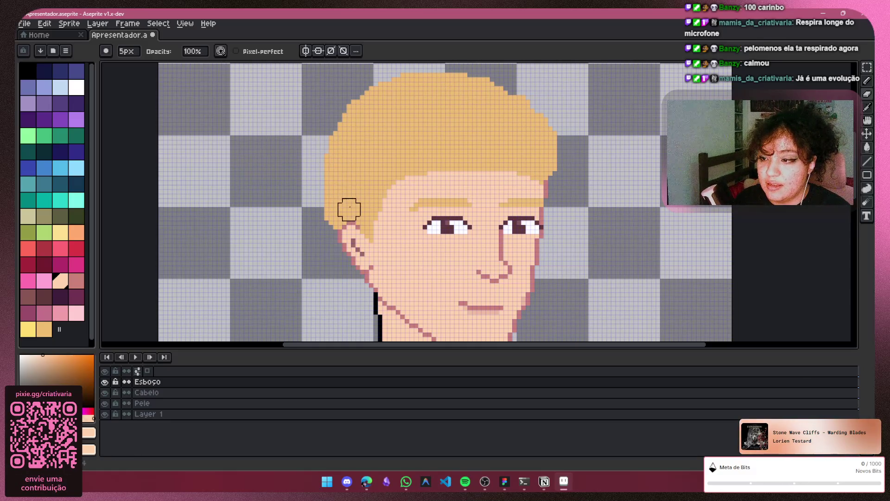
Set up a black 1px Pencil and try test strokes on the hair, undoing them
key(b)
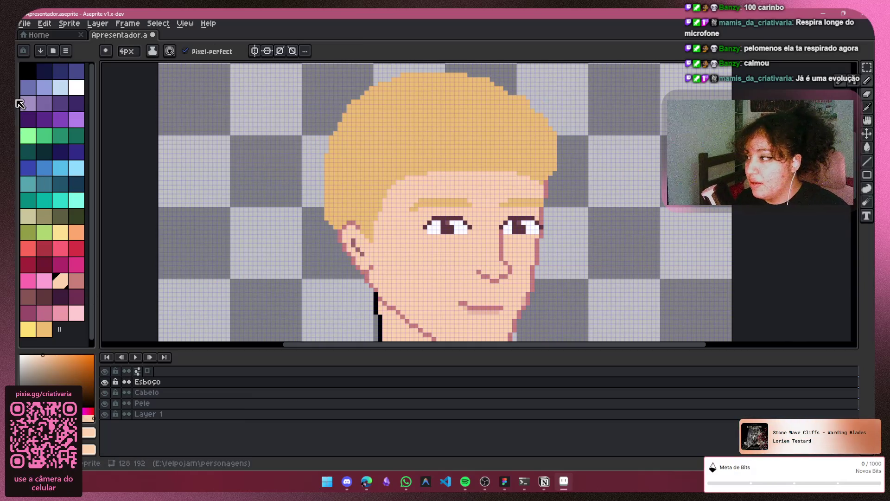
click(28, 71)
key(minus)
key(minus)
key(minus)
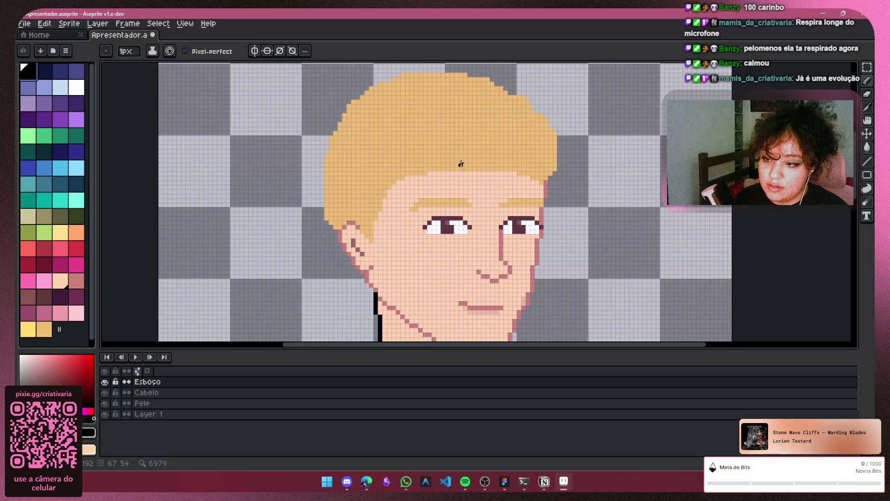
drag(402, 152, 431, 120)
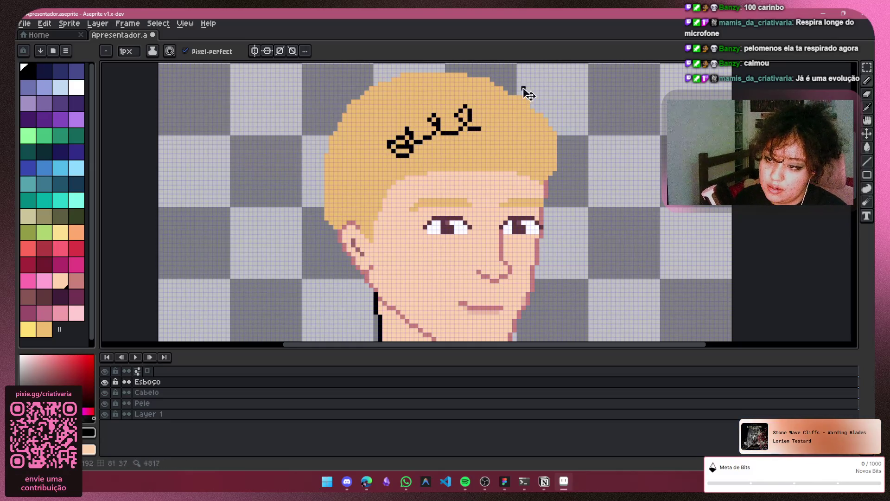
key(ctrl+z)
drag(459, 126, 484, 134)
key(ctrl+z)
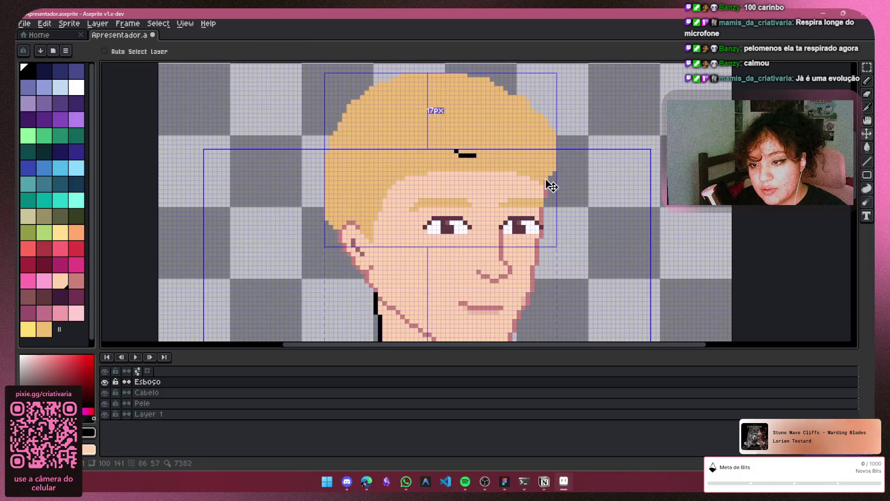
scroll(316, 206, up, 1)
scroll(315, 181, up, 1)
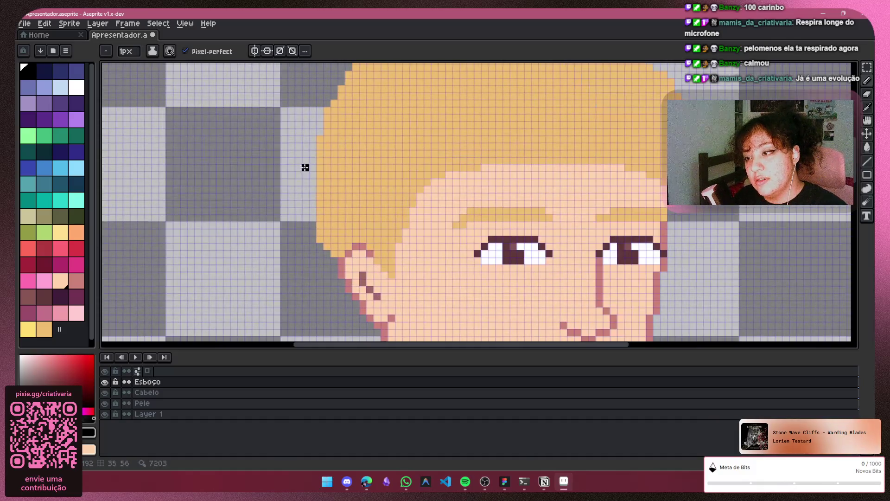
scroll(313, 168, up, 2)
mouse_move(324, 145)
mouse_down()
mouse_move(319, 166)
mouse_move(358, 295)
mouse_up()
key(ctrl+z)
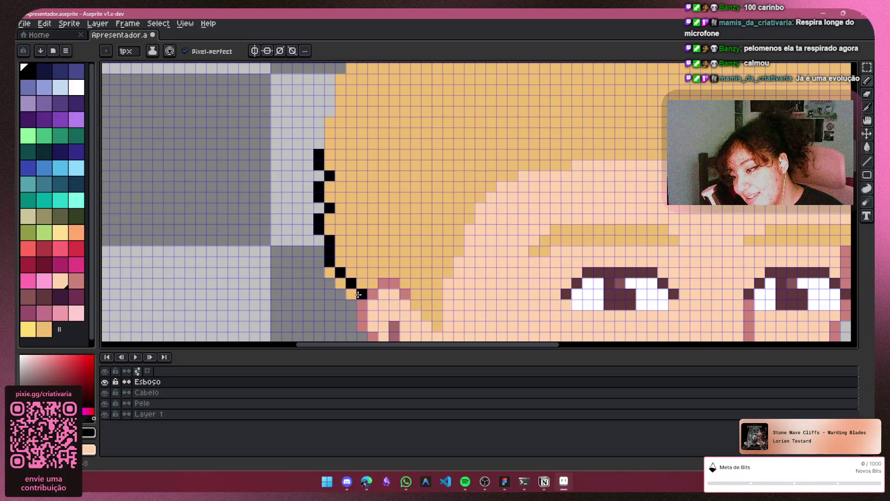
key(ctrl+z)
click(351, 293)
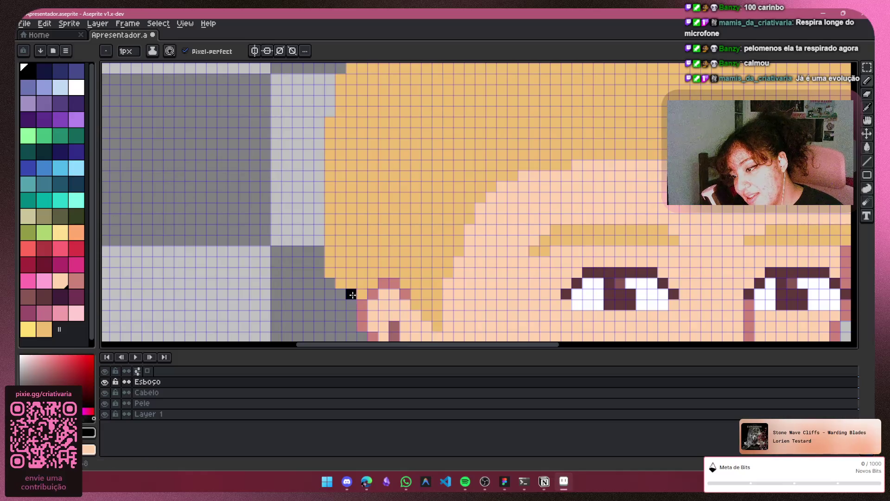
mouse_move(341, 284)
mouse_down()
mouse_move(309, 184)
mouse_move(308, 130)
mouse_move(326, 113)
mouse_up()
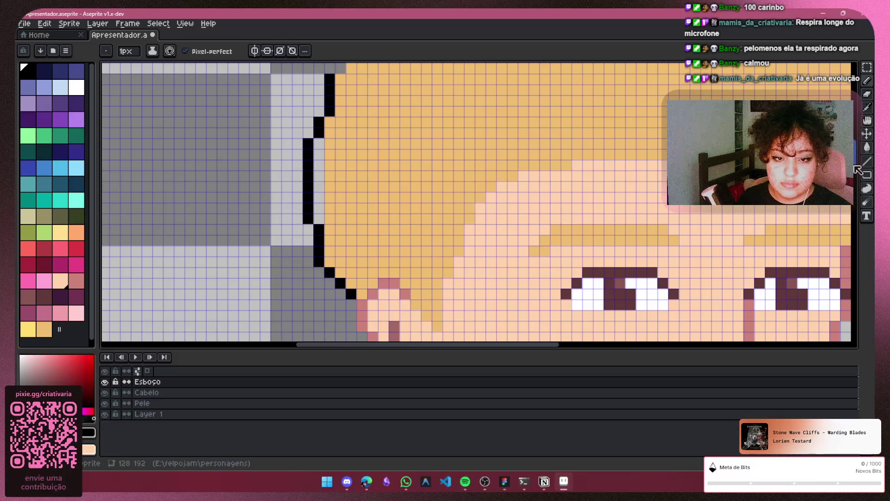
scroll(846, 181, up, 1)
scroll(846, 171, up, 5)
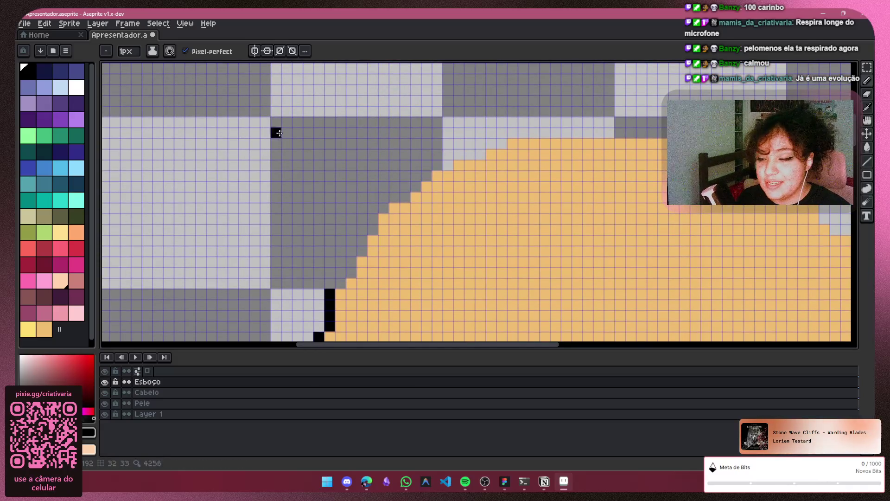
mouse_move(405, 199)
mouse_down()
mouse_move(383, 208)
mouse_move(349, 275)
mouse_move(329, 284)
mouse_move(350, 273)
mouse_move(377, 210)
mouse_up()
key(ctrl+z)
key(ctrl+z)
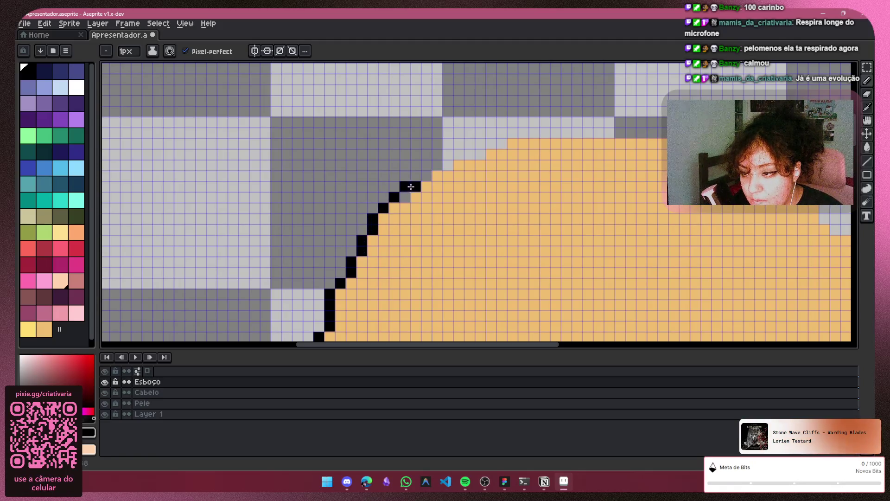
drag(419, 178, 491, 144)
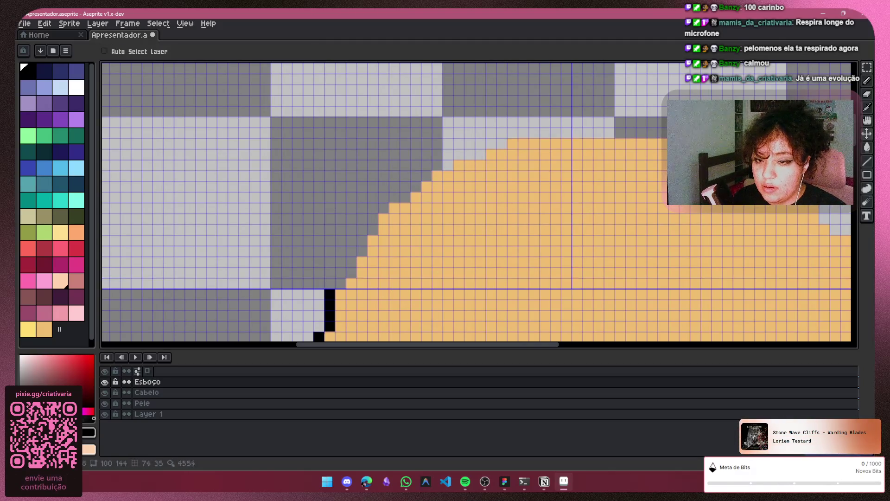
key(ctrl+z)
key(b)
key(ctrl+y)
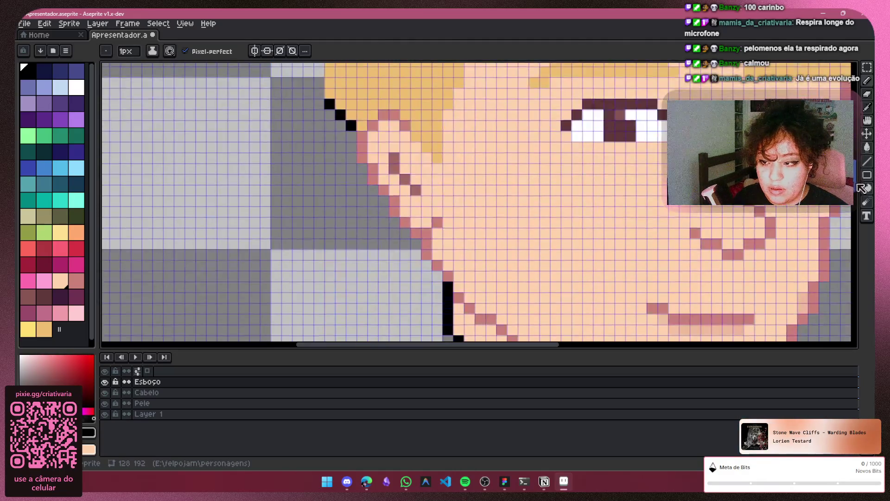
key(ctrl+z)
key(b)
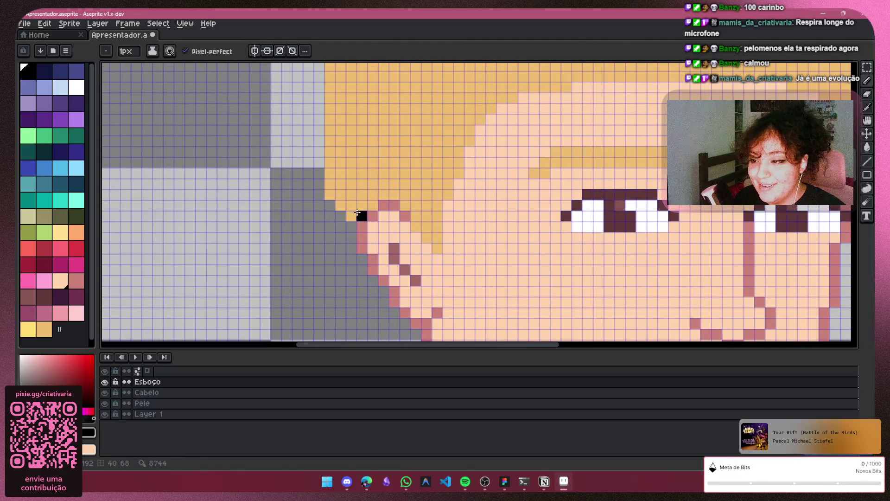
drag(324, 158, 330, 95)
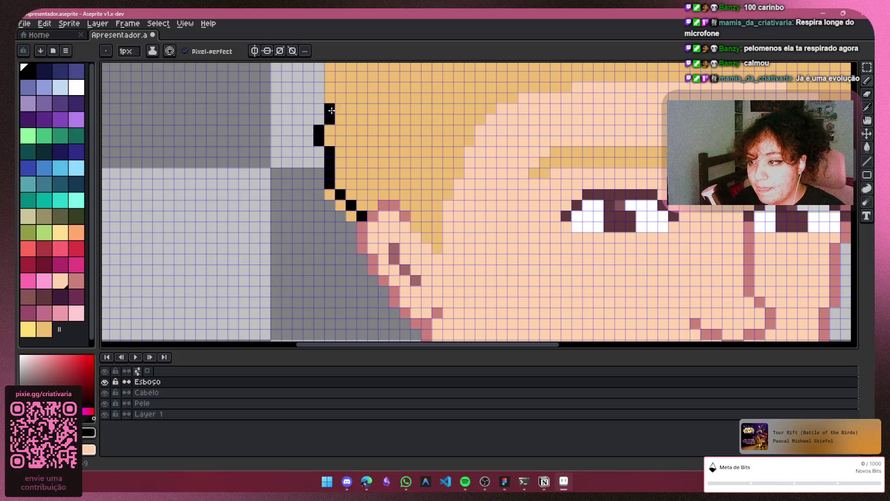
key(ctrl+z)
scroll(358, 170, down, 1)
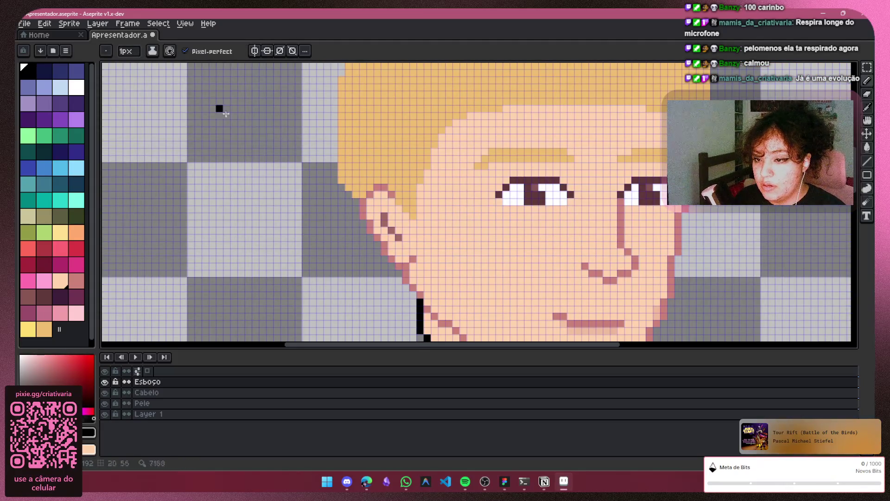
scroll(477, 202, up, 3)
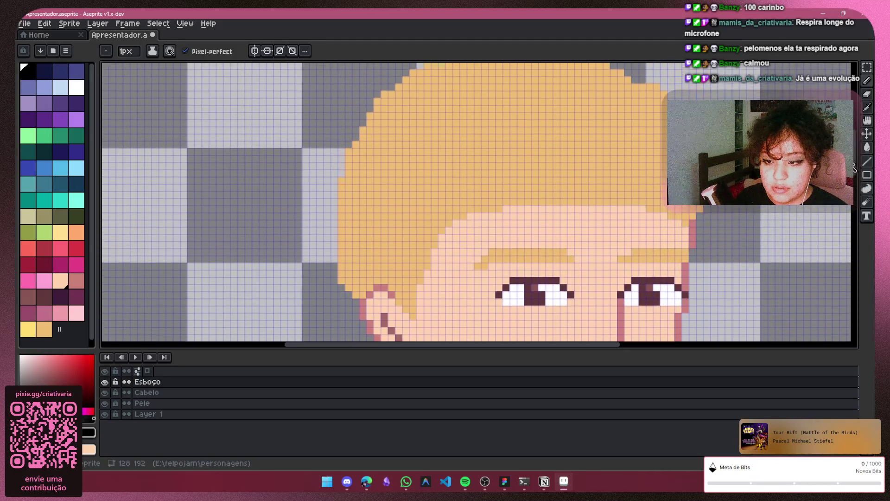
Try several outline strokes along the hair's left edge, undoing each attempt
drag(432, 79, 407, 95)
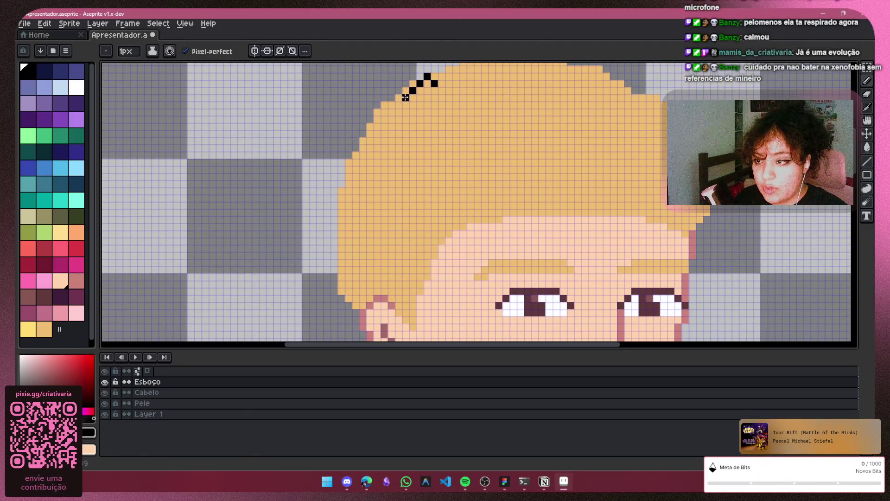
key(ctrl+z)
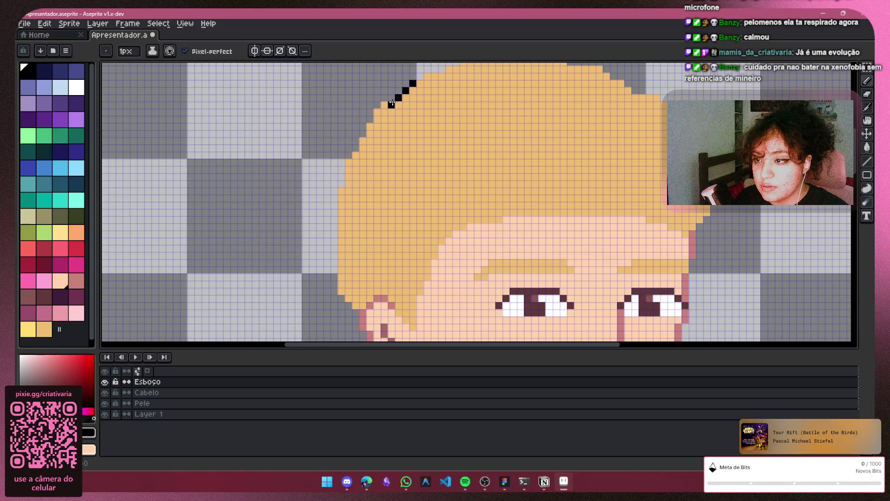
drag(369, 126, 362, 141)
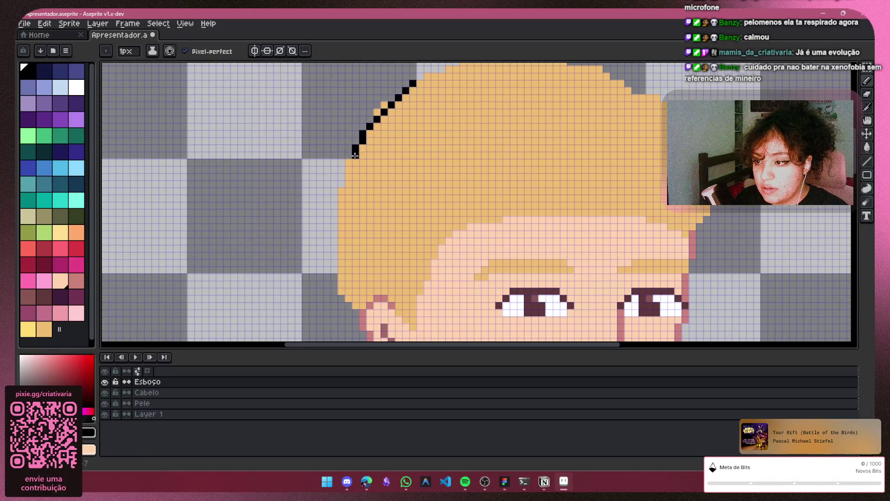
drag(341, 205, 346, 273)
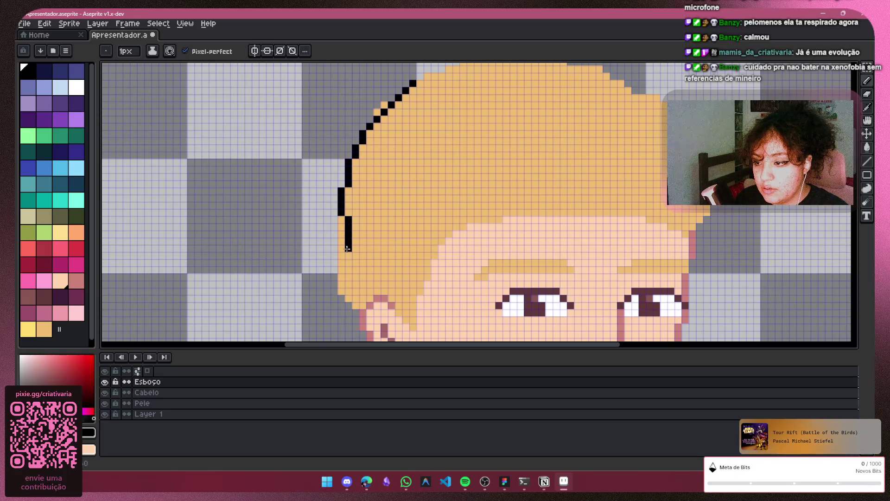
key(ctrl+z)
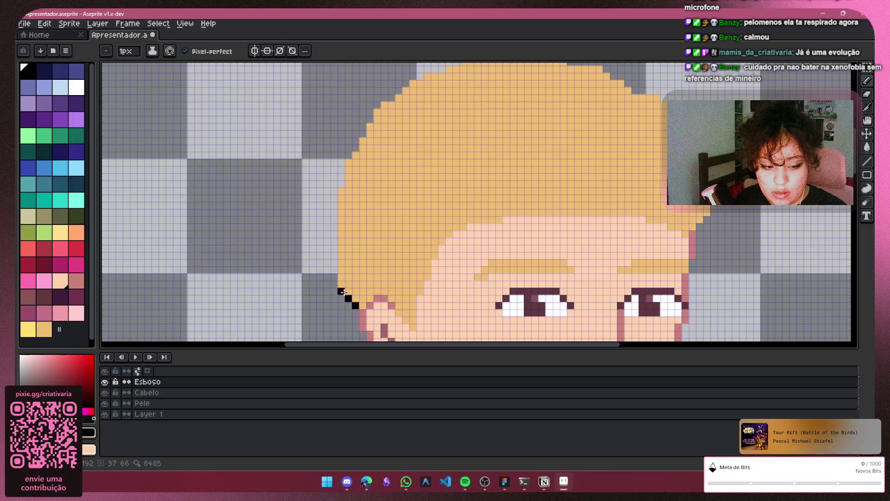
drag(341, 287, 341, 268)
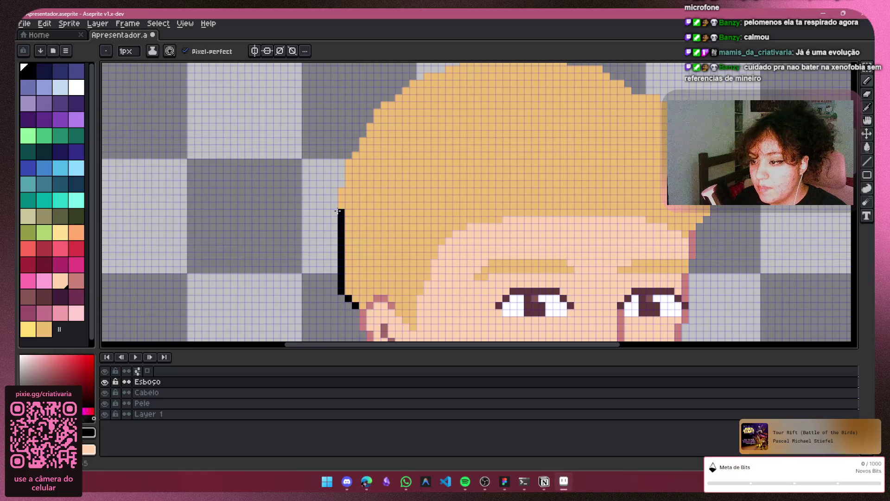
key(ctrl+z)
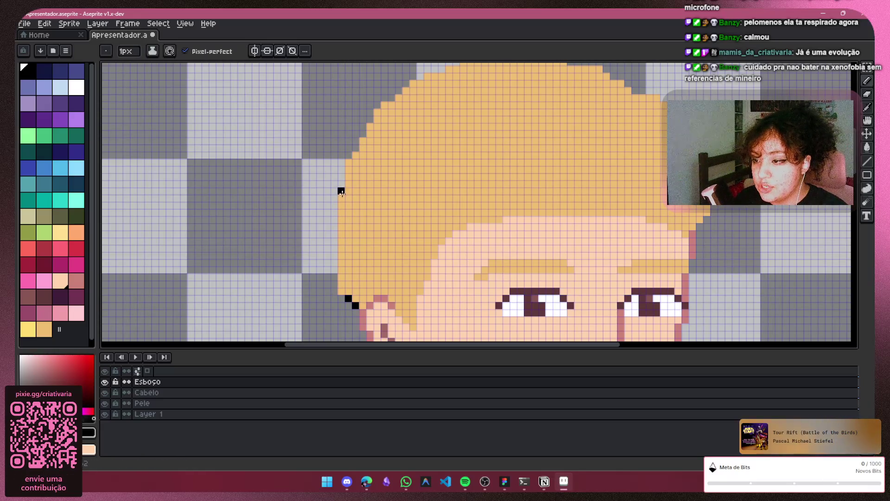
key(ctrl+z)
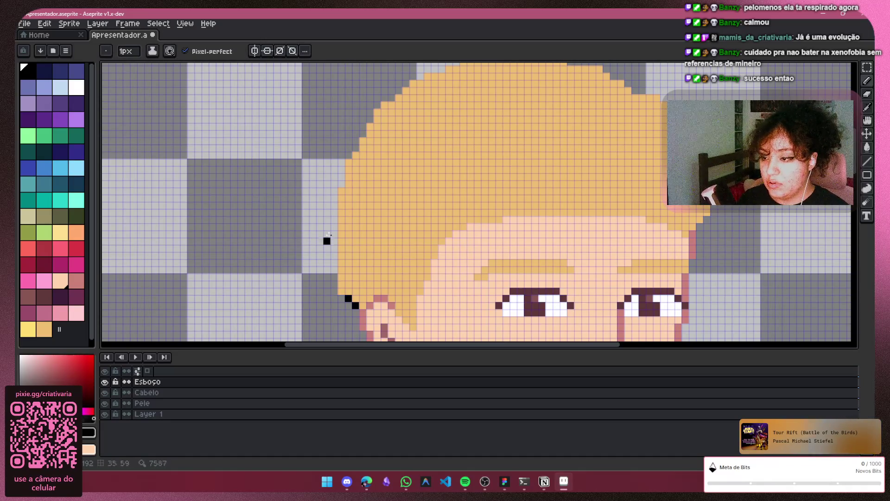
drag(342, 191, 331, 226)
key(ctrl+z)
scroll(334, 176, up, 2)
drag(341, 177, 342, 250)
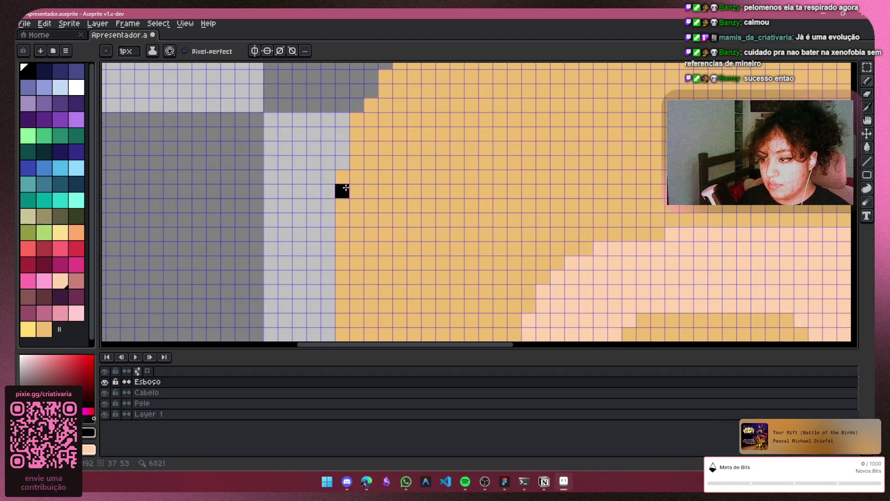
key(ctrl+z)
Draw the black outline up the hair's left edge and diagonally across its top
click(345, 186)
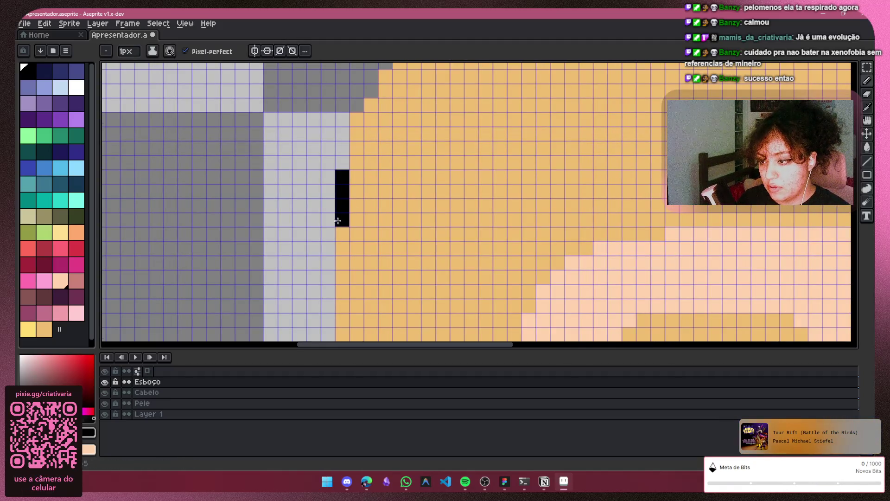
drag(341, 264, 342, 341)
click(380, 291)
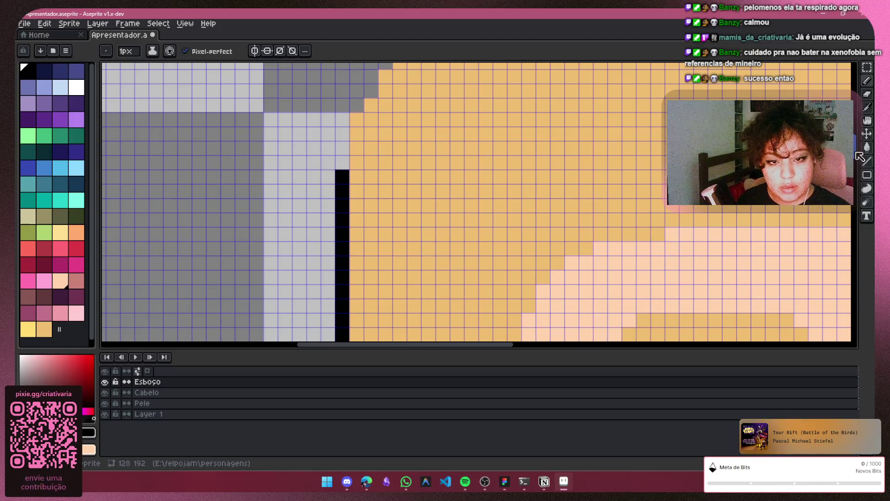
scroll(296, 68, down, 5)
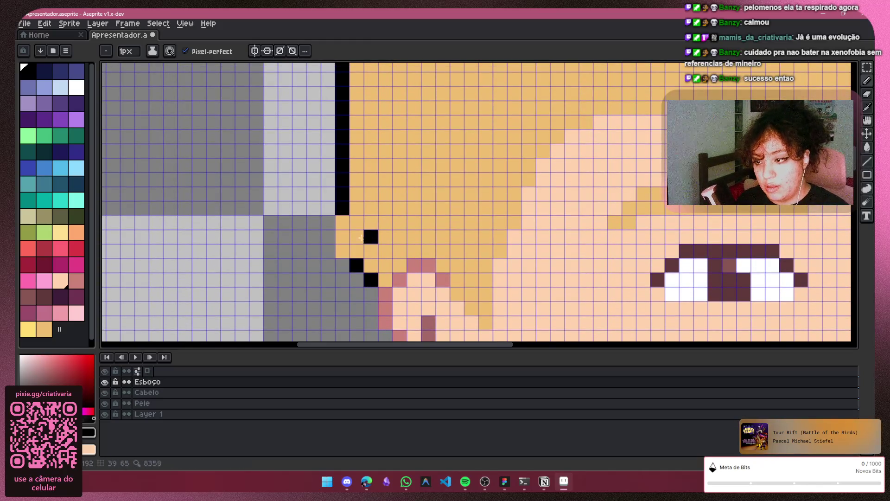
drag(339, 250, 342, 218)
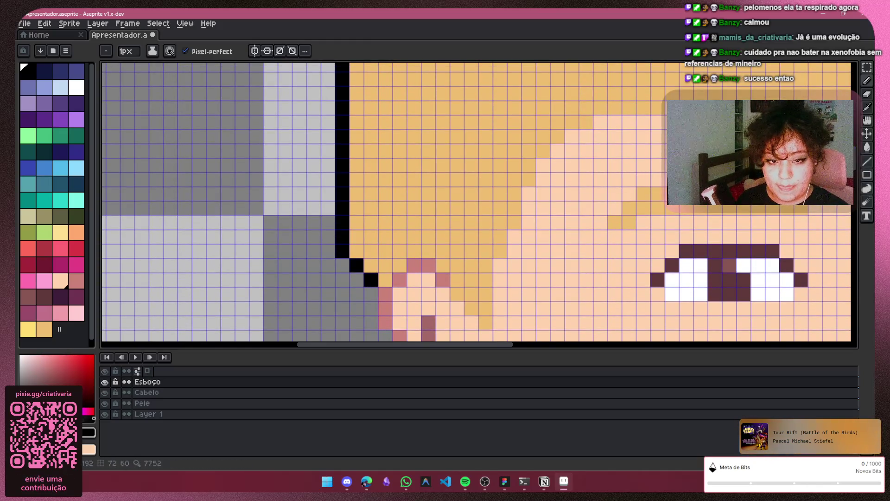
scroll(376, 96, up, 3)
scroll(375, 96, up, 2)
click(370, 98)
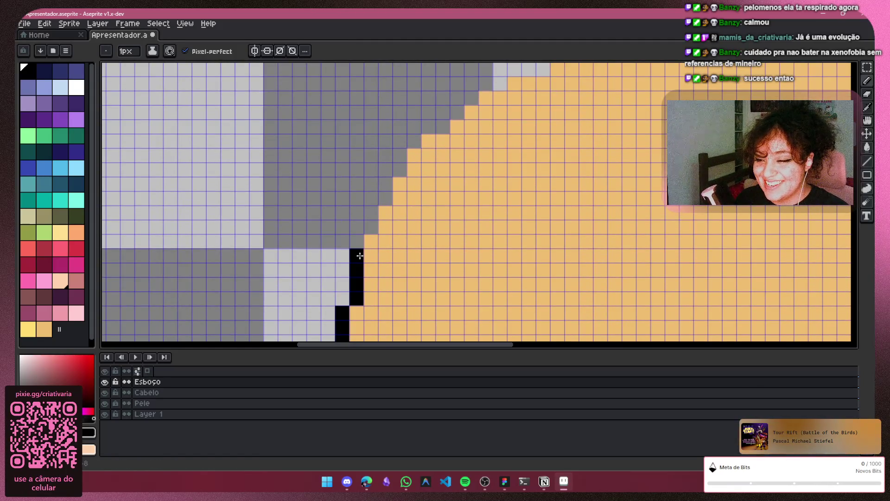
drag(387, 228, 390, 214)
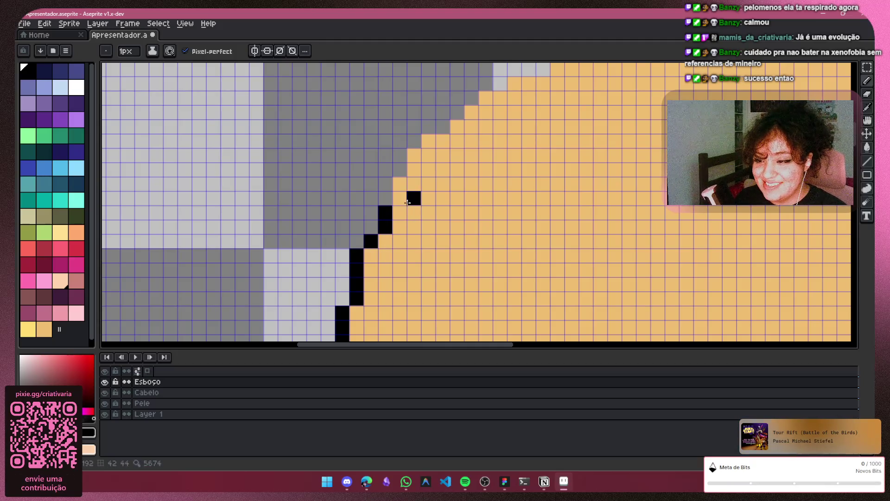
drag(420, 157, 432, 144)
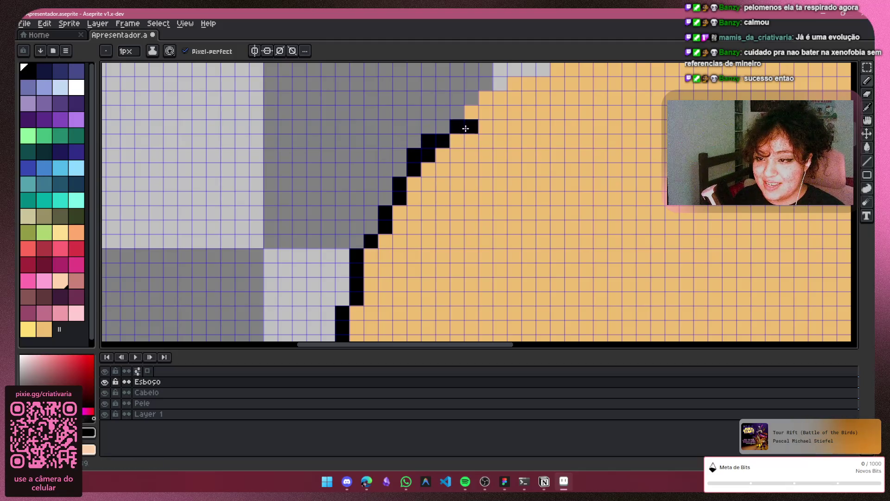
drag(489, 108, 544, 87)
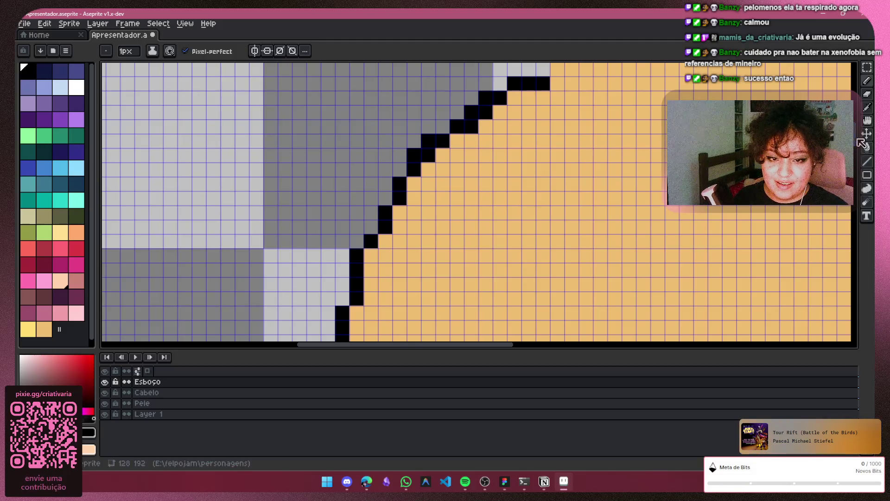
scroll(761, 154, up, 3)
drag(555, 150, 663, 153)
Erase the stray black pixel below the hair outline
key(e)
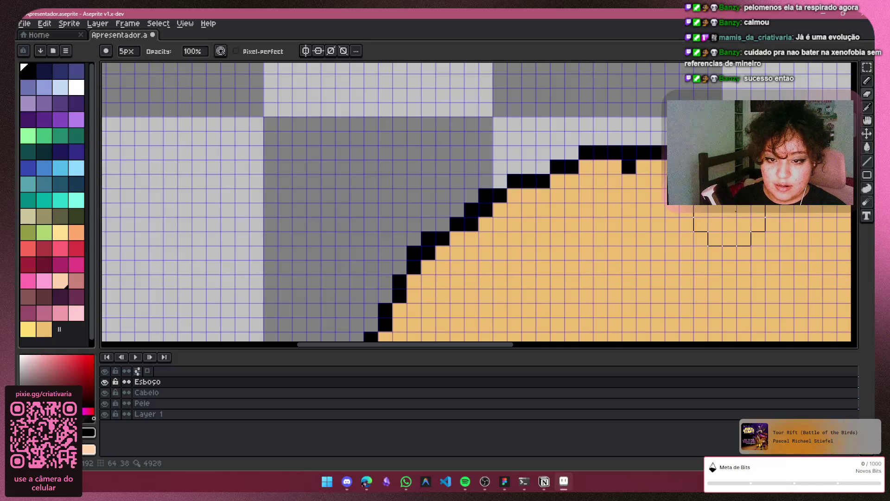
click(629, 167)
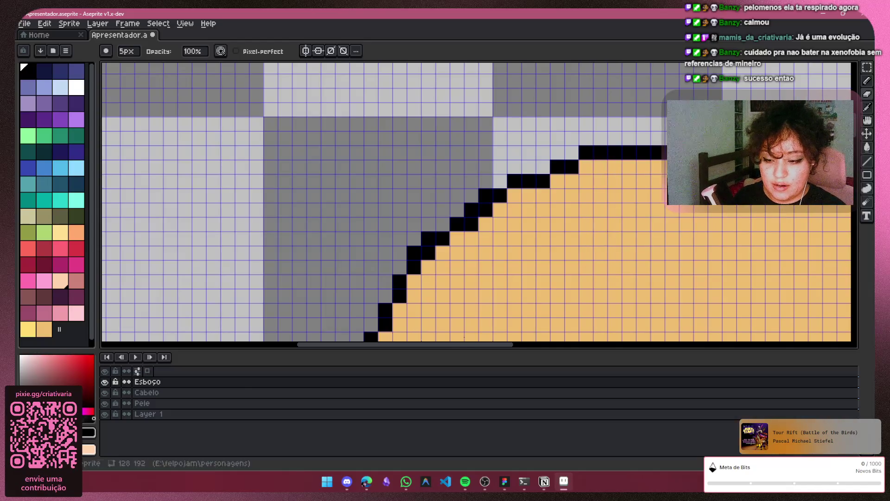
drag(475, 348, 616, 348)
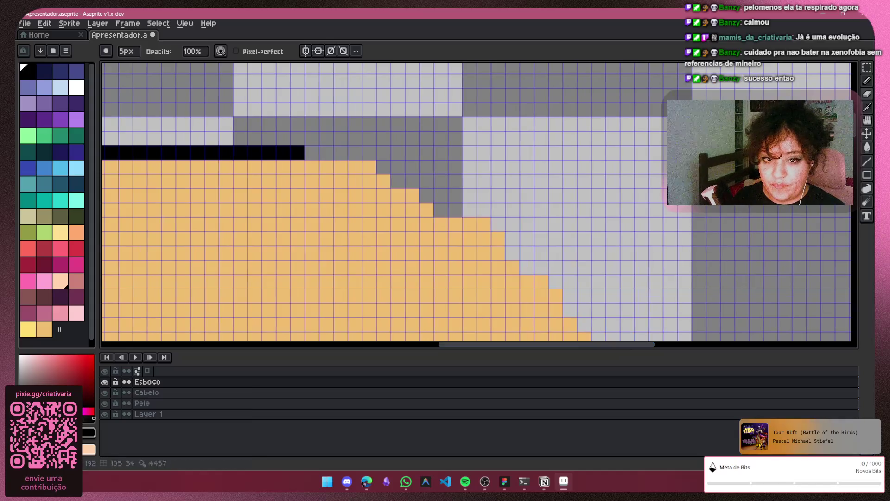
Outline the blond hair's top edge in black, stepping diagonally down to its right edge
click(869, 82)
click(598, 139)
mouse_move(312, 167)
mouse_down()
mouse_move(366, 165)
mouse_move(395, 205)
mouse_move(427, 211)
mouse_move(502, 256)
mouse_up()
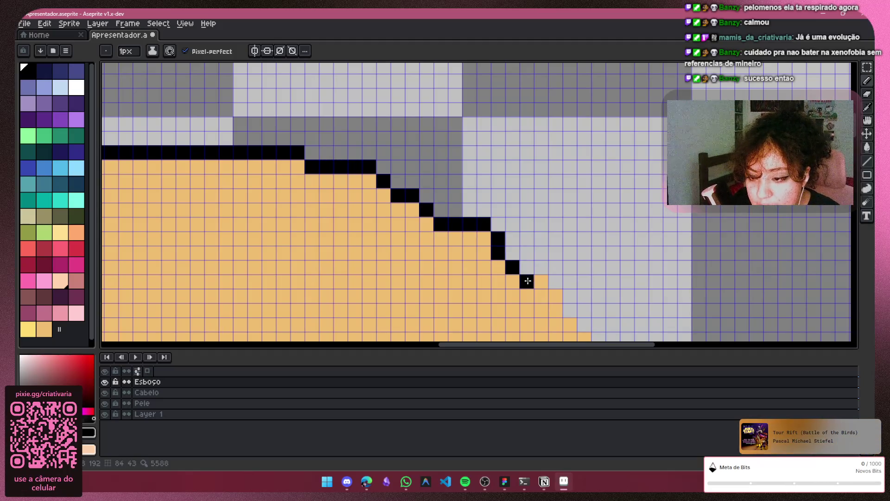
drag(548, 289, 556, 311)
click(727, 267)
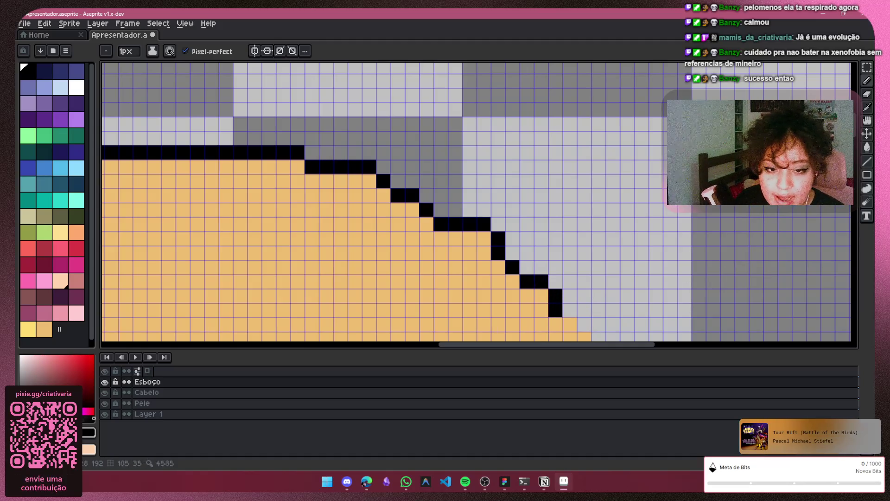
Extend the black outline down the hair's right side toward the face, then zoom out
scroll(570, 195, down, 5)
drag(563, 144, 579, 188)
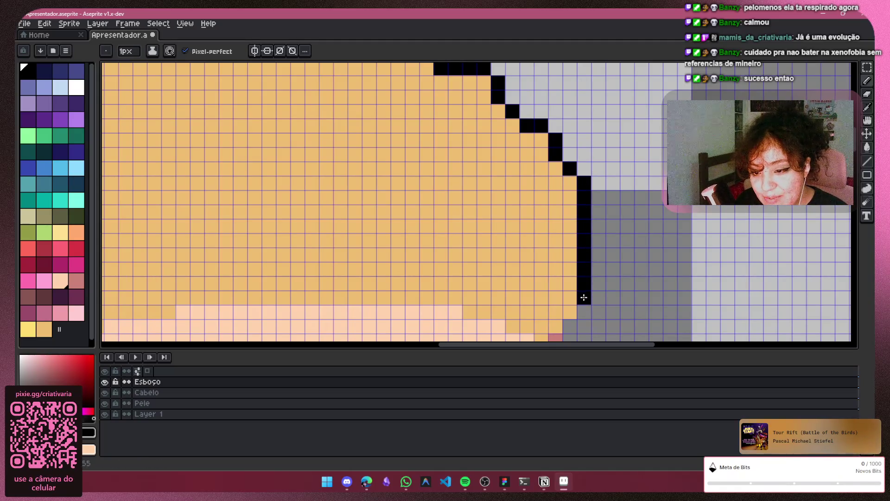
drag(568, 315, 542, 326)
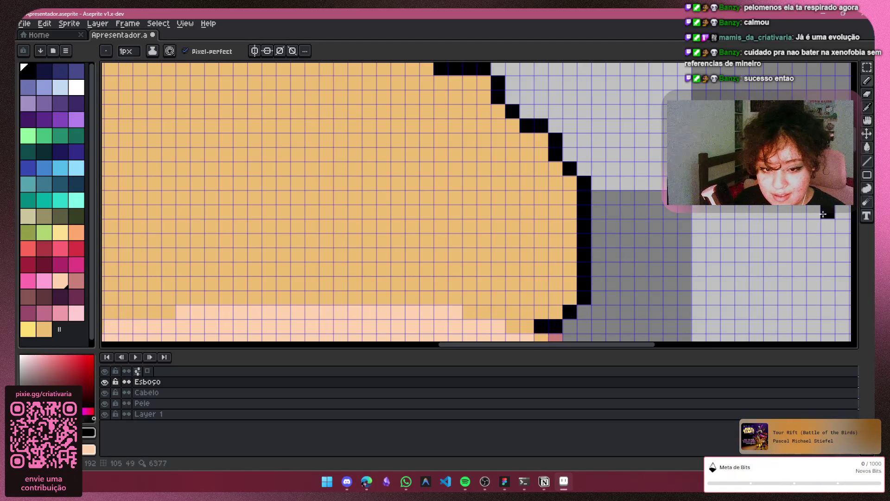
scroll(549, 155, down, 3)
scroll(549, 154, down, 3)
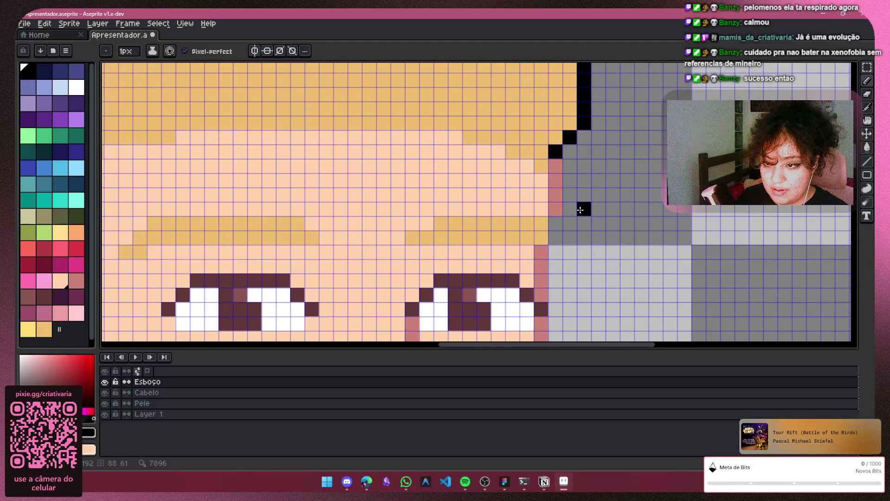
scroll(580, 210, down, 3)
scroll(584, 214, down, 2)
scroll(603, 227, down, 2)
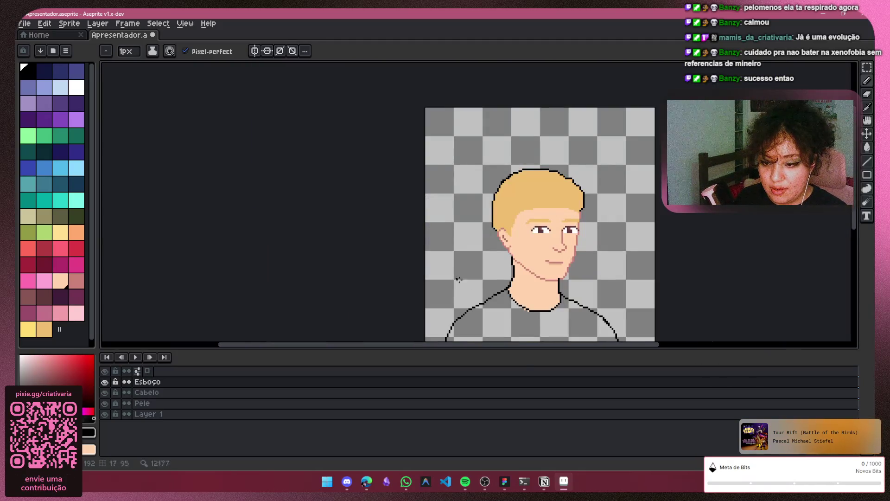
drag(530, 345, 577, 344)
drag(856, 200, 853, 260)
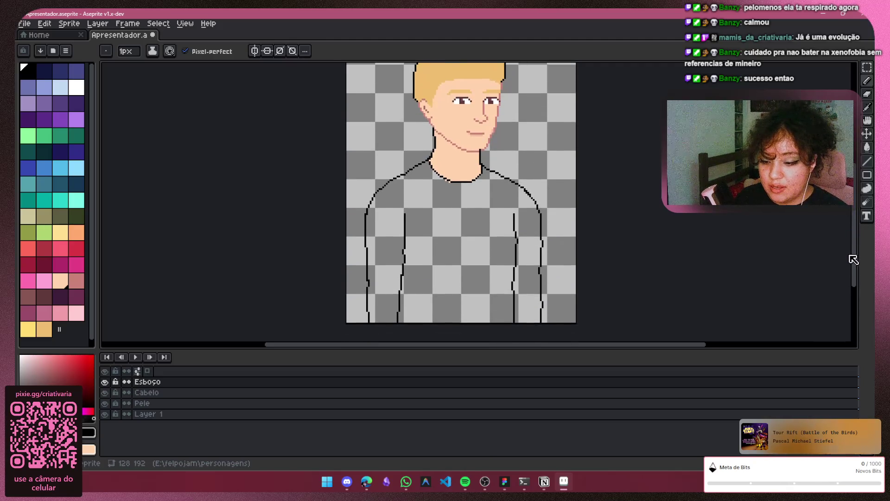
key(alt+Tab)
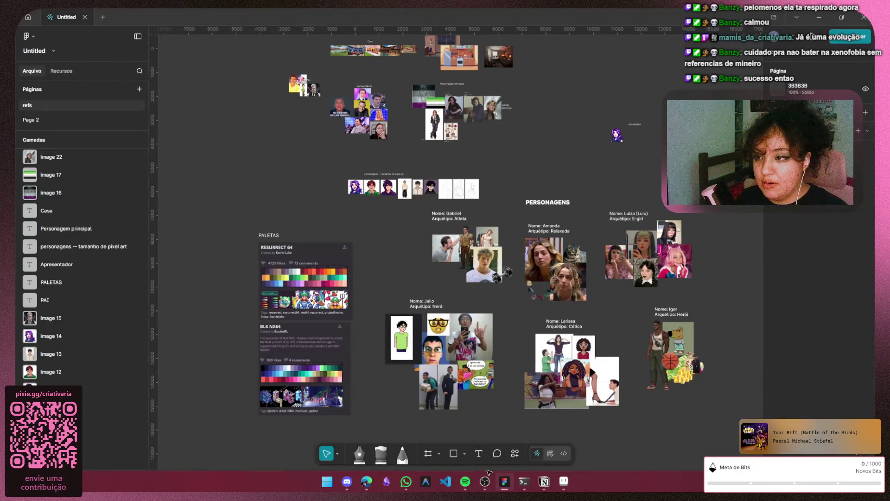
Zoom into the Figma reference board around the Apresentador images and palette cards
ctrl+scroll(366, 136, up, 3)
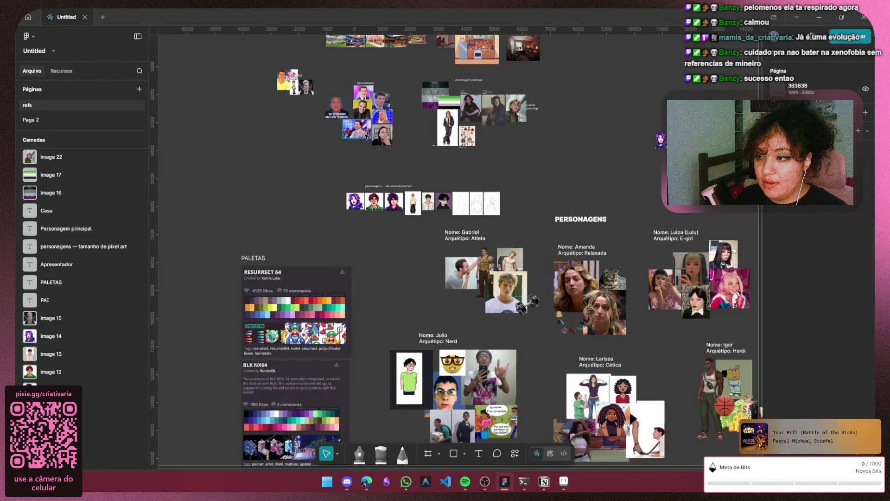
ctrl+scroll(366, 139, up, 1)
ctrl+scroll(365, 144, up, 1)
ctrl+scroll(365, 148, up, 1)
ctrl+scroll(364, 153, up, 1)
ctrl+scroll(376, 155, up, 1)
ctrl+scroll(394, 159, up, 1)
key(alt+Tab)
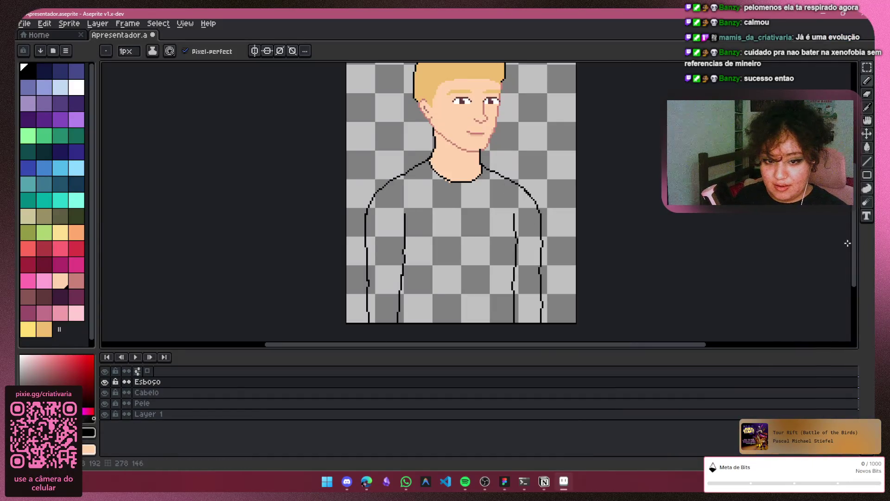
Briefly hide and reshow the Esboço shirt sketch layer, then select Pele and Layer 1
mouse_move(695, 345)
mouse_down()
mouse_move(778, 345)
mouse_move(692, 344)
mouse_up()
drag(854, 277, 857, 277)
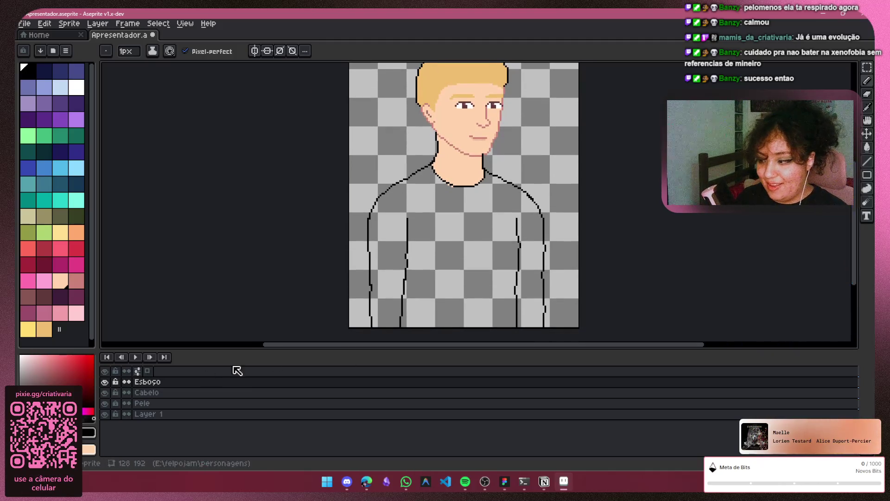
click(105, 382)
click(105, 381)
click(157, 403)
click(541, 415)
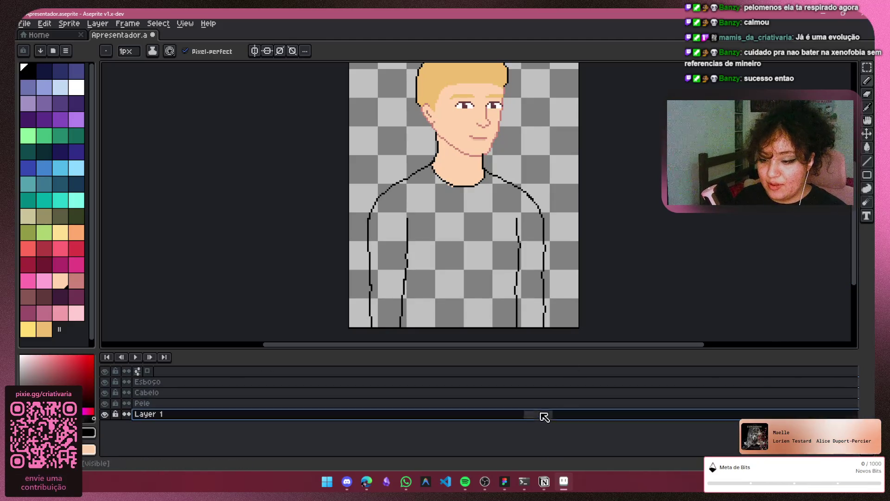
Switch to the 5px eraser and adjust the canvas zoom and position
key(e)
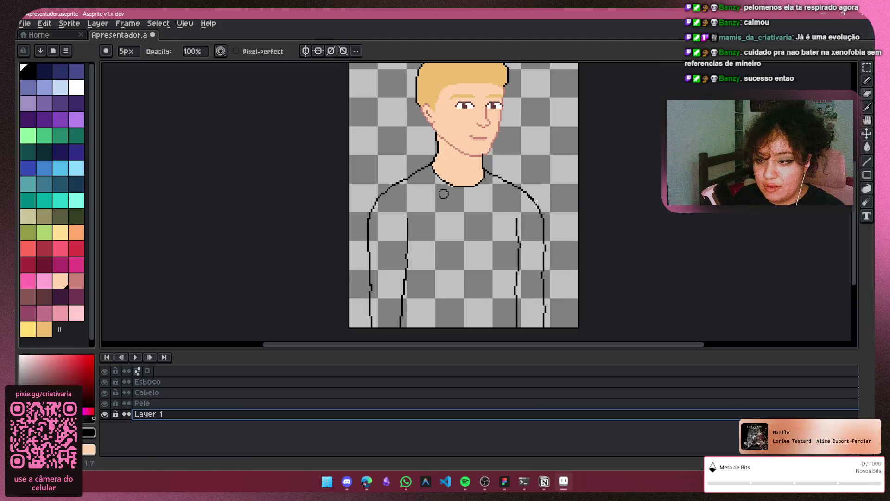
key(v)
key(e)
scroll(445, 188, up, 1)
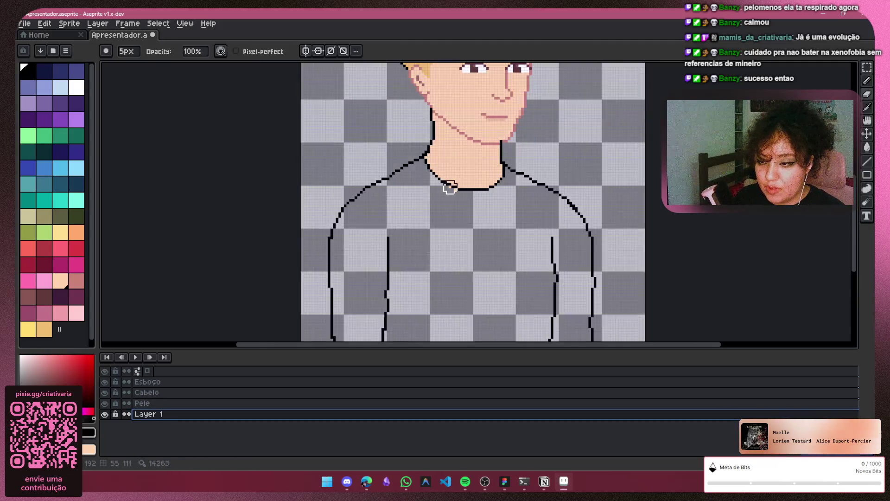
scroll(440, 179, up, 1)
scroll(435, 197, up, 2)
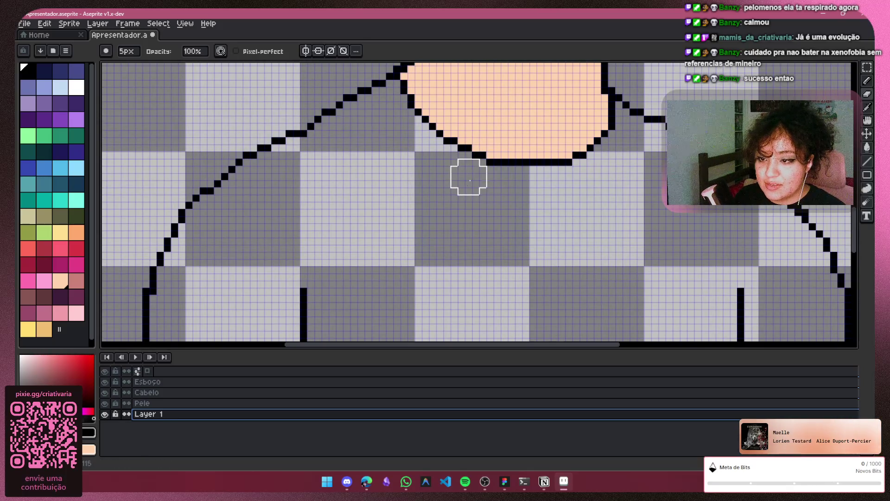
scroll(465, 255, down, 1)
scroll(644, 266, down, 1)
scroll(663, 264, down, 2)
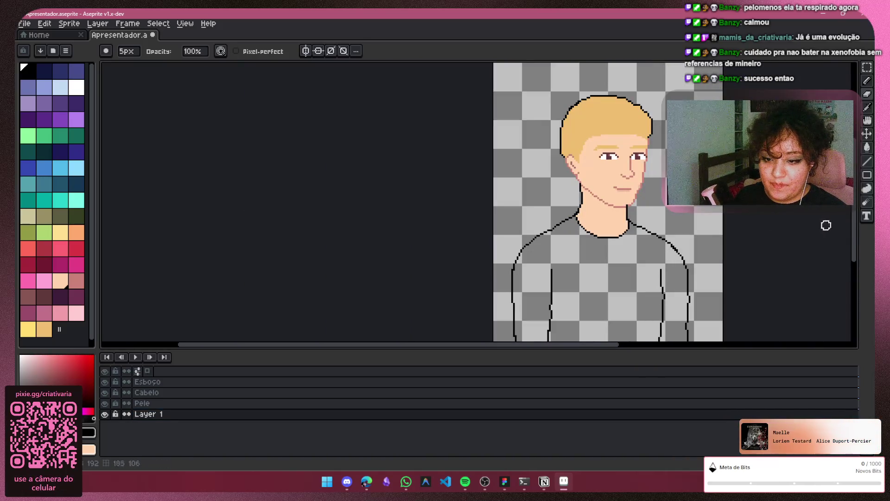
drag(853, 240, 849, 261)
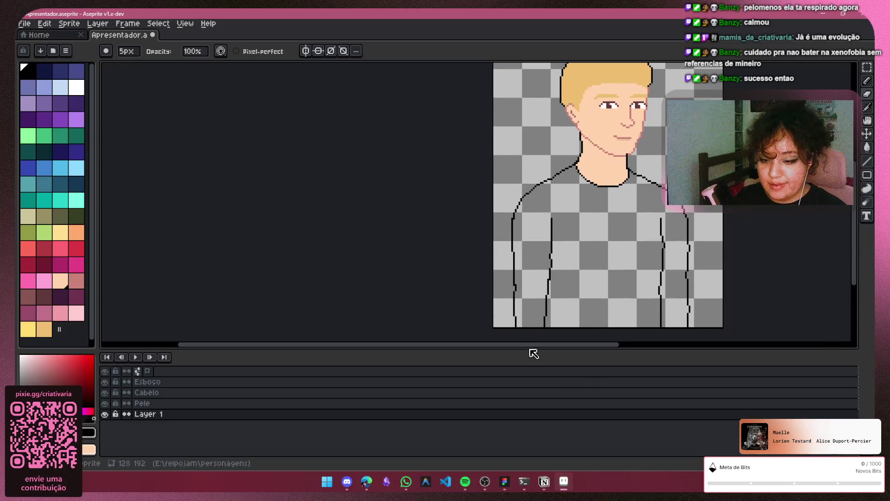
drag(542, 345, 629, 350)
drag(148, 414, 167, 403)
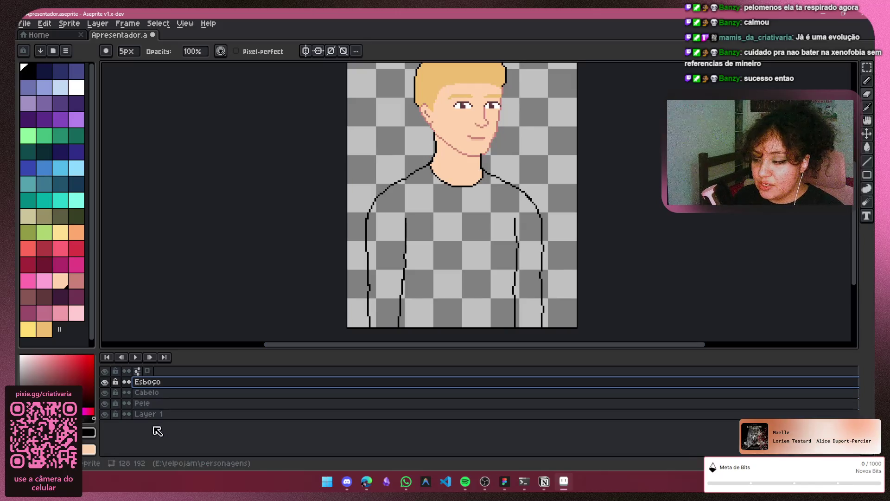
Add a new empty Layer 2 above Layer 1
double_click(162, 384)
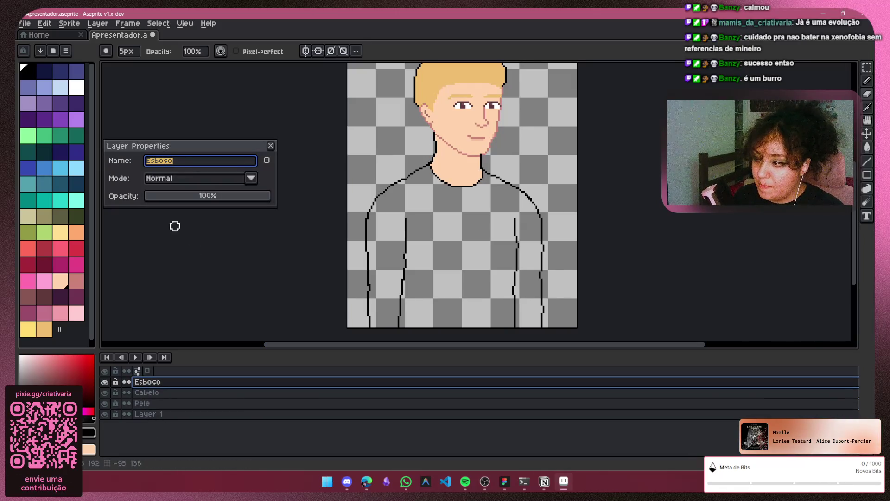
click(271, 146)
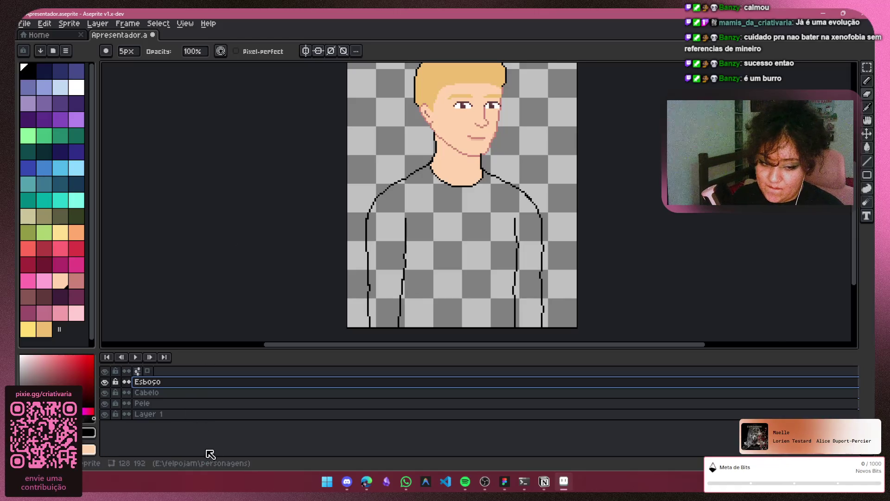
click(227, 417)
key(shift+n)
Rename Layer 1 to 'pescoço'
click(191, 424)
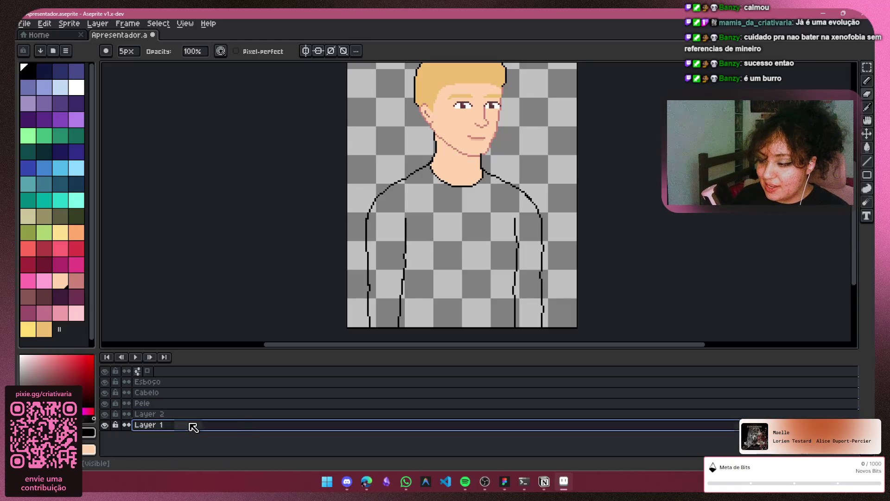
double_click(155, 425)
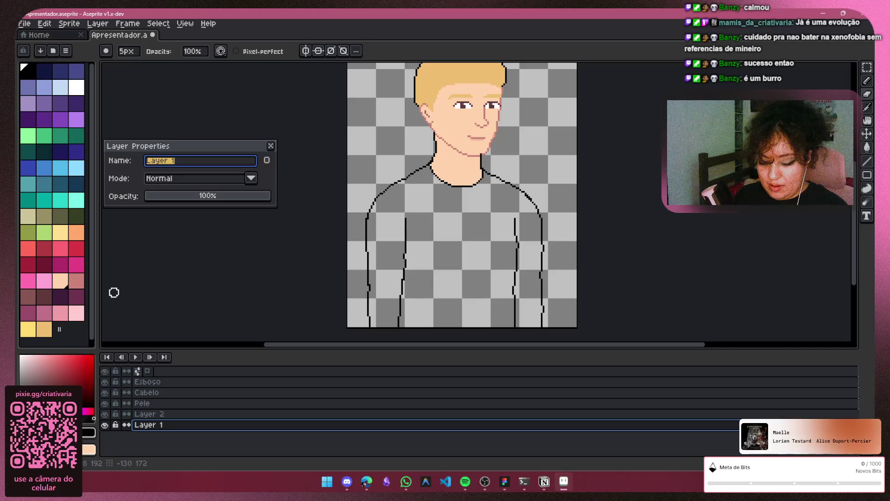
key(BackSpace)
text(scoso)
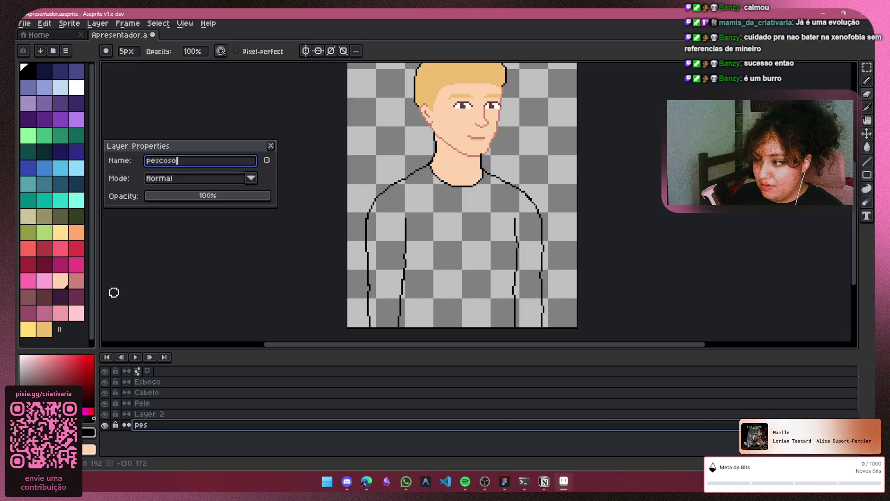
text(ço)
key(Return)
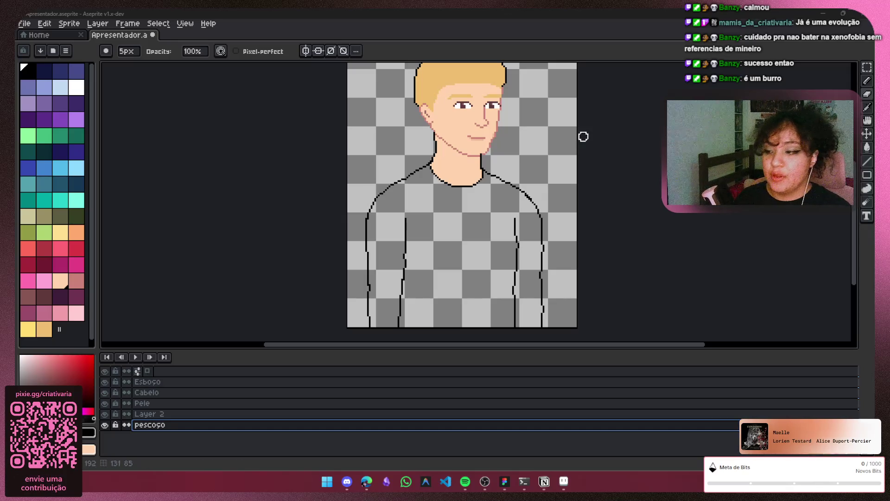
Toggle the pescoço neck layer's visibility, leaving it shown, with Layer 2 selected
click(105, 425)
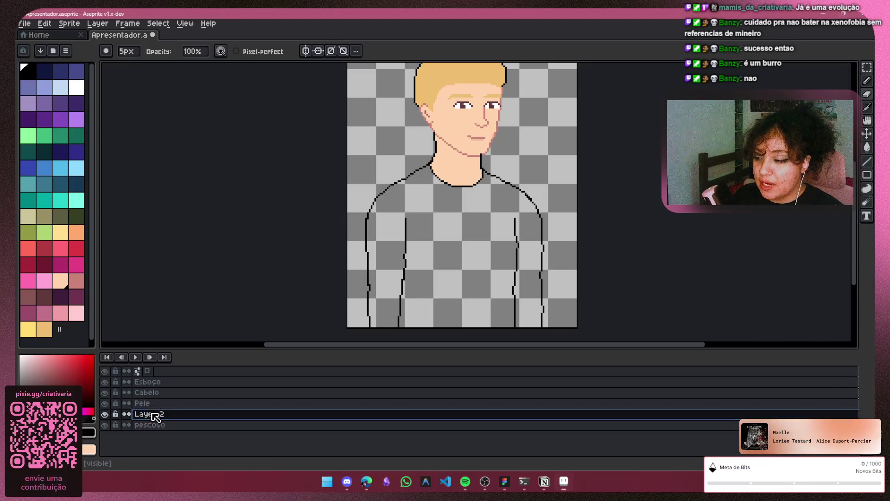
click(108, 424)
click(108, 425)
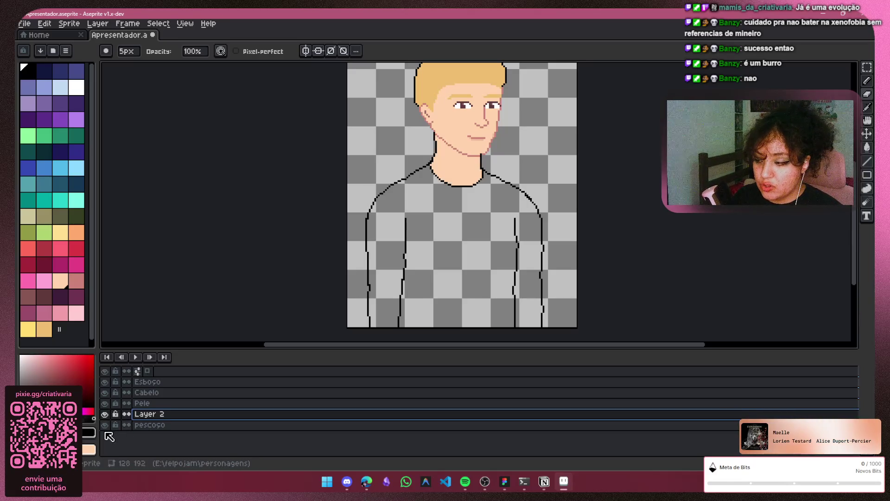
click(104, 426)
click(107, 425)
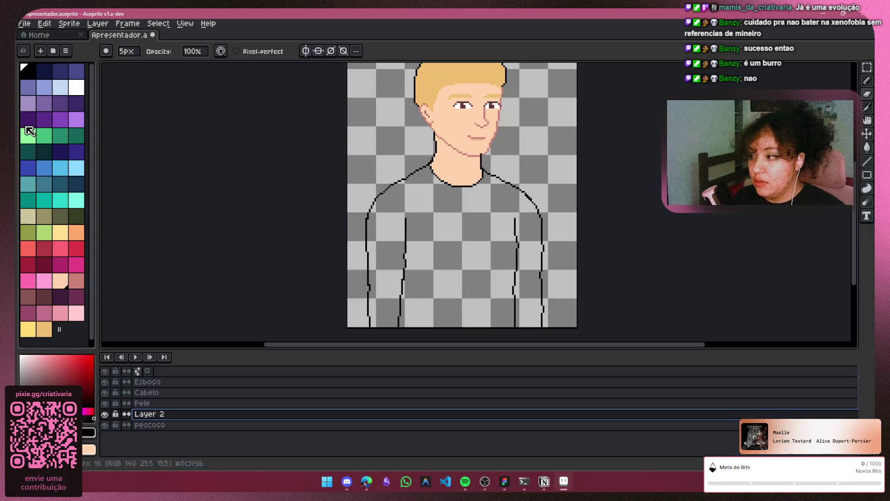
Try a dark navy stroke on the shirt's left side, then undo it
click(60, 152)
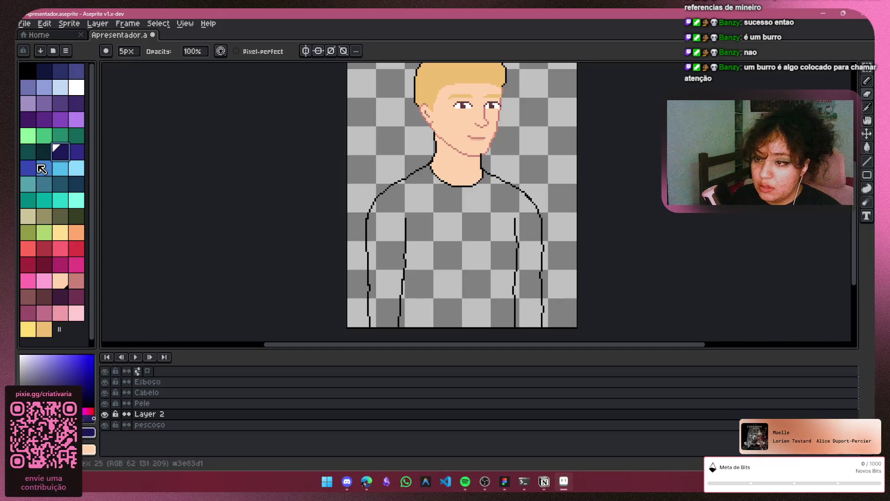
key(b)
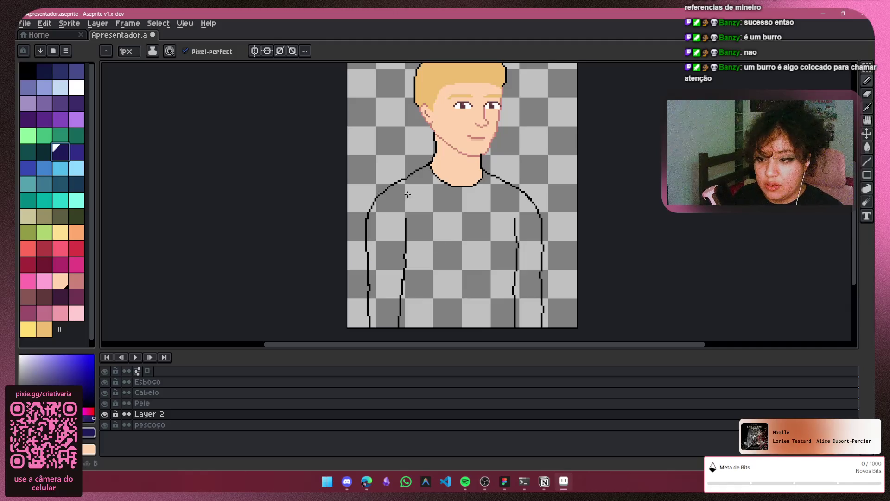
key(e)
mouse_move(431, 240)
mouse_down()
mouse_move(401, 241)
mouse_move(417, 259)
mouse_up()
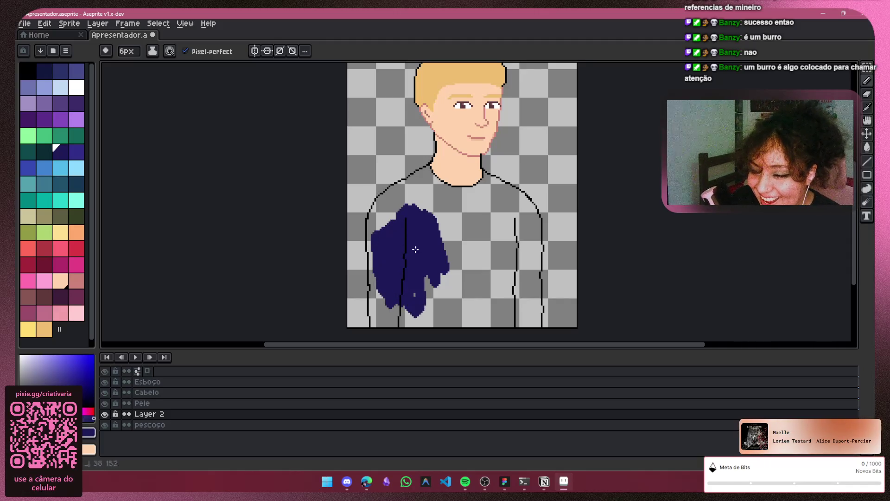
key(ctrl+z)
Paint the shirt's left side and left sleeve dark steel blue on Layer 2
click(76, 183)
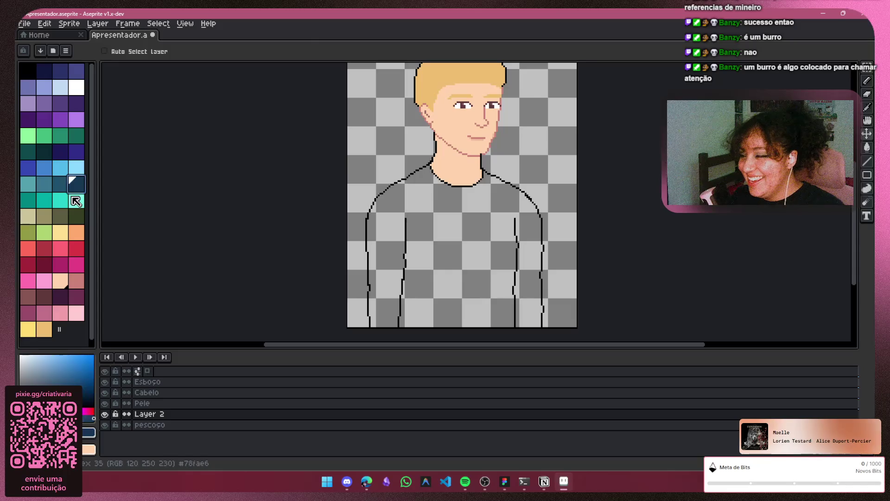
key(b)
drag(410, 211, 399, 320)
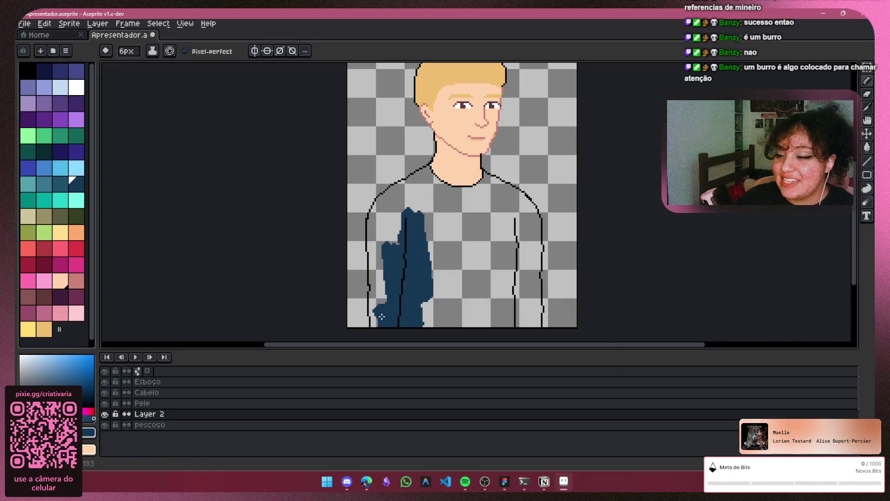
drag(378, 315, 374, 267)
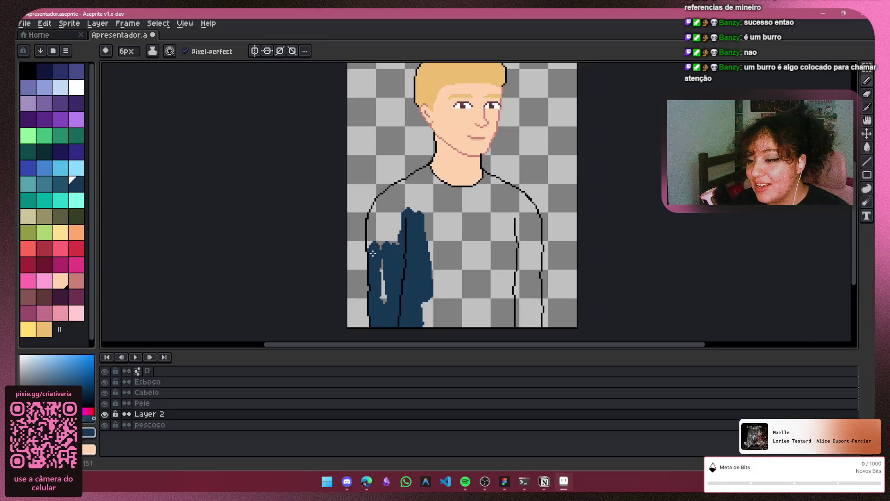
mouse_move(375, 240)
mouse_down()
mouse_move(379, 208)
mouse_move(408, 187)
mouse_up()
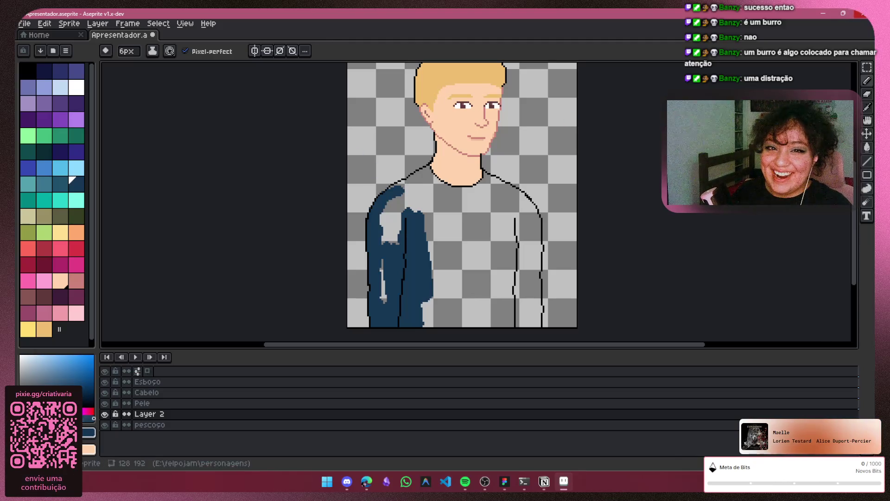
click(827, 12)
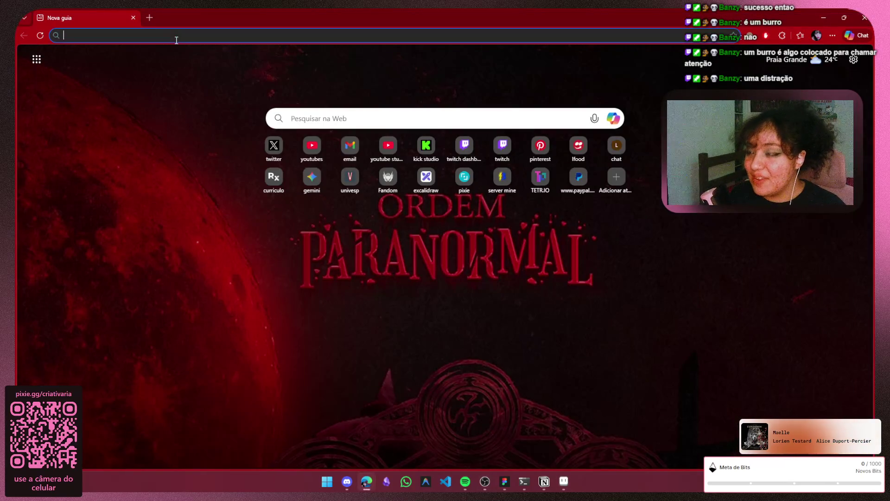
Search Google for 'novo numero vand' and show only video results
text(novo numero vand)
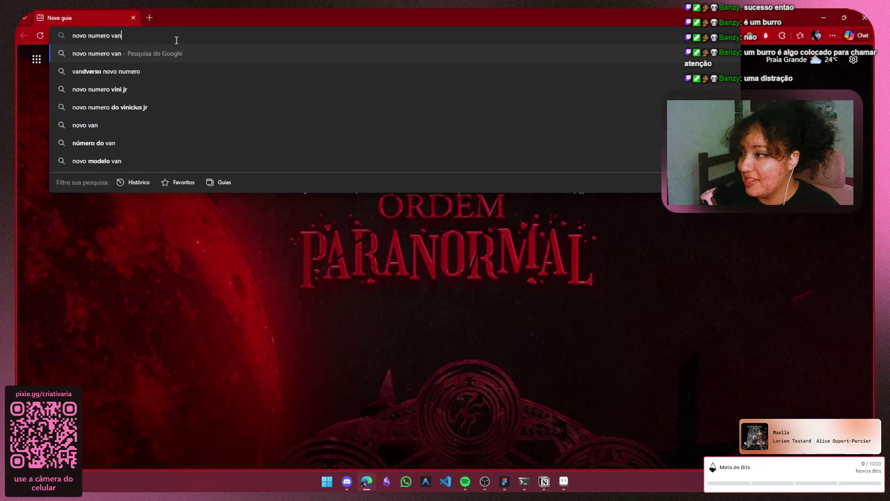
key(Return)
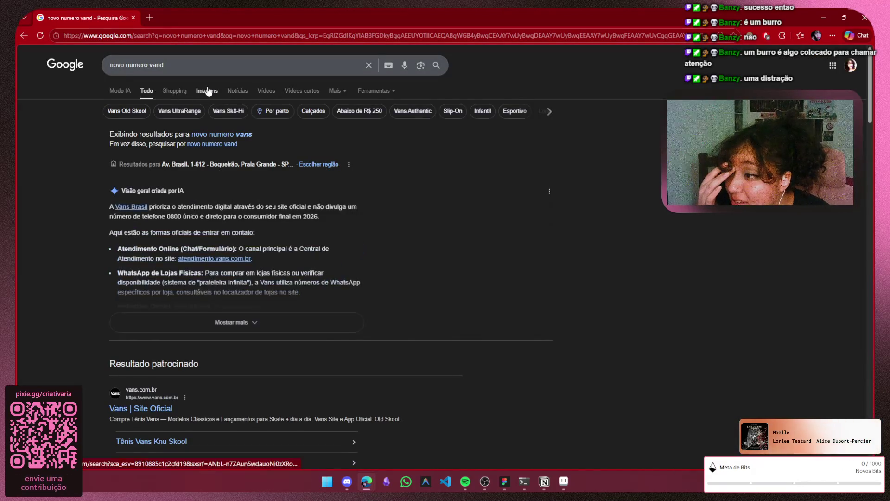
click(260, 89)
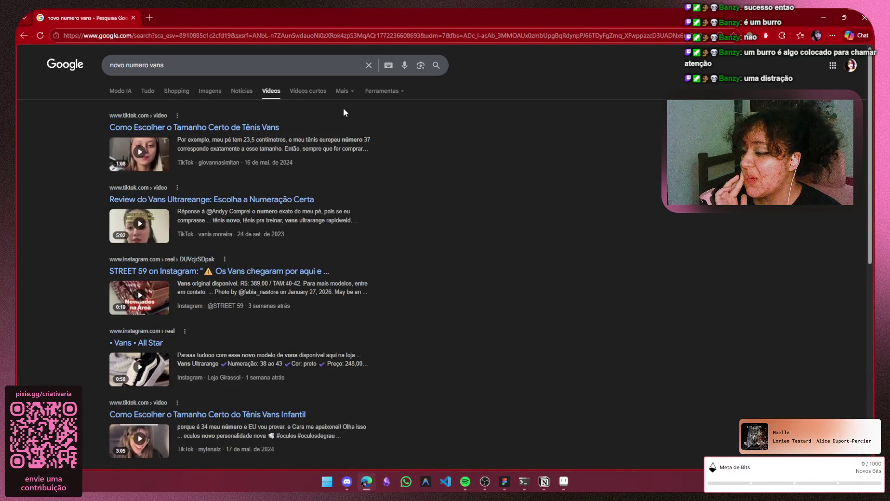
Correct the query to 'novo numero vandverso video' and search again
click(178, 65)
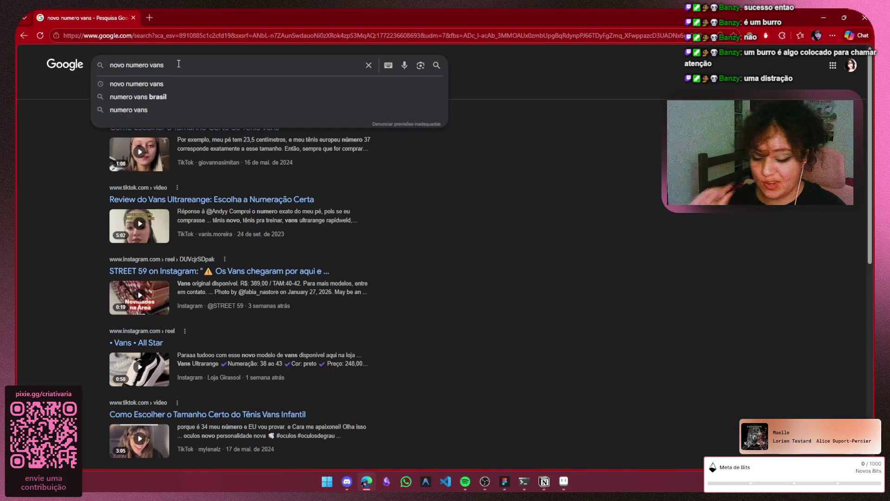
key(BackSpace)
text(d)
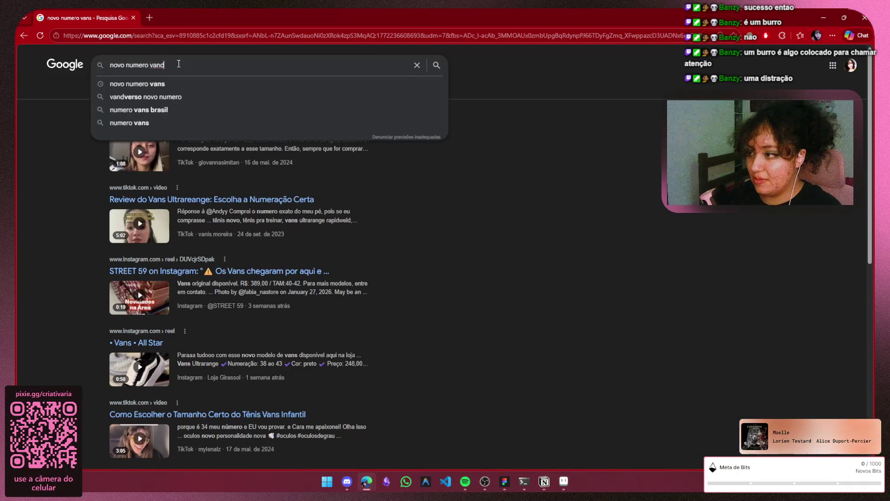
key(BackSpace)
text(d)
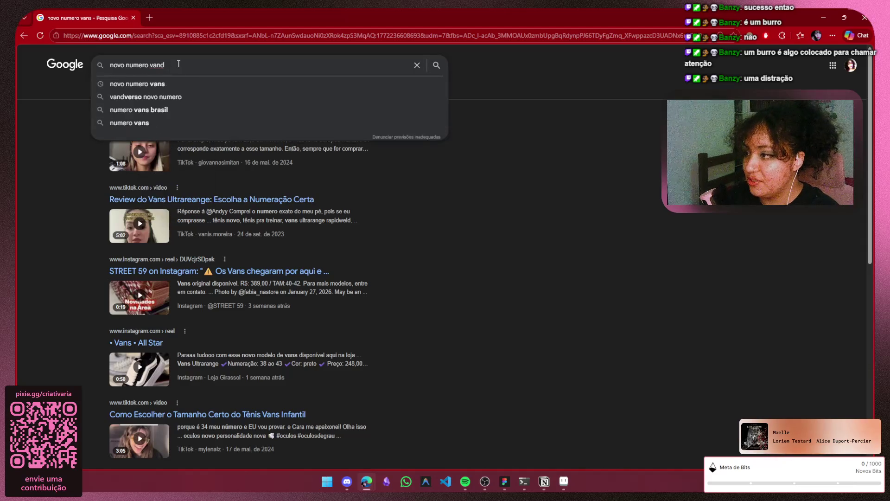
key(BackSpace)
key(BackSpace)
text(er)
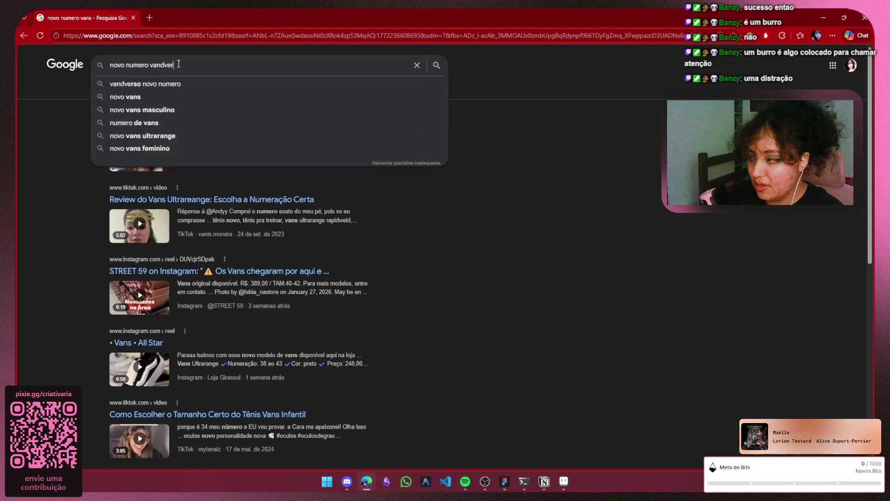
text(so video)
key(Return)
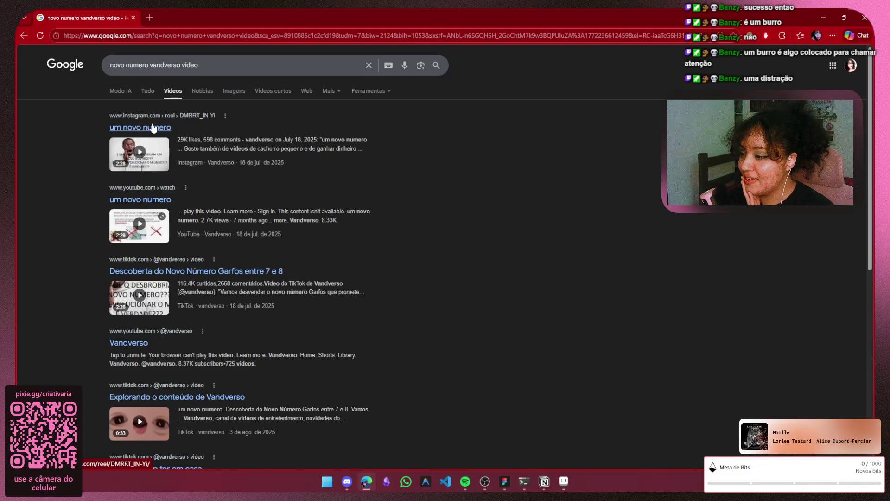
Open the 'um novo numero' YouTube video, start it and scrub back to the beginning
click(148, 199)
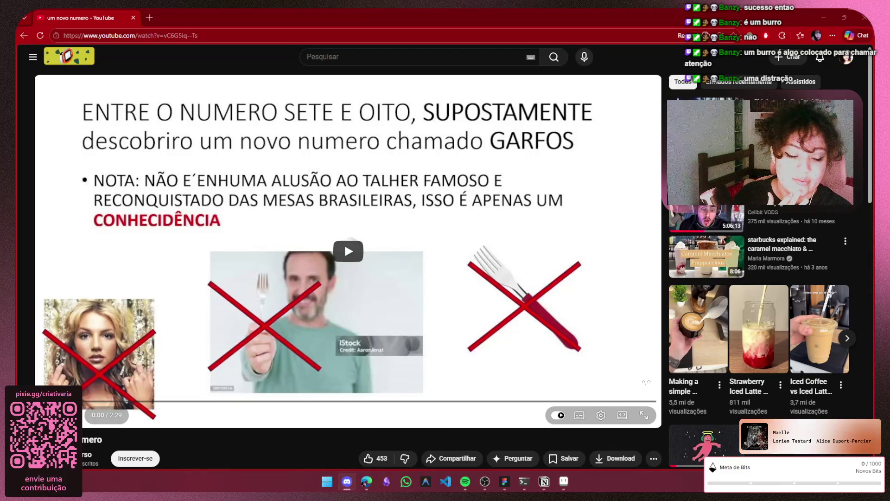
click(348, 251)
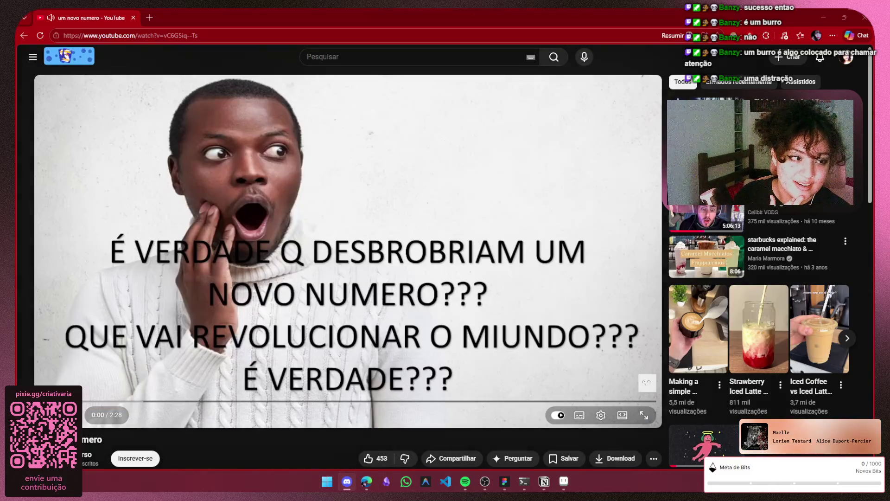
click(549, 257)
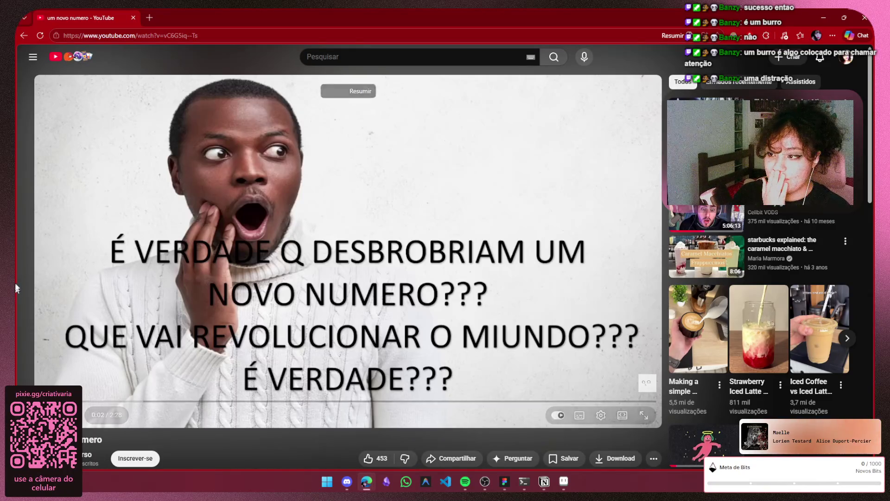
drag(48, 402, 44, 401)
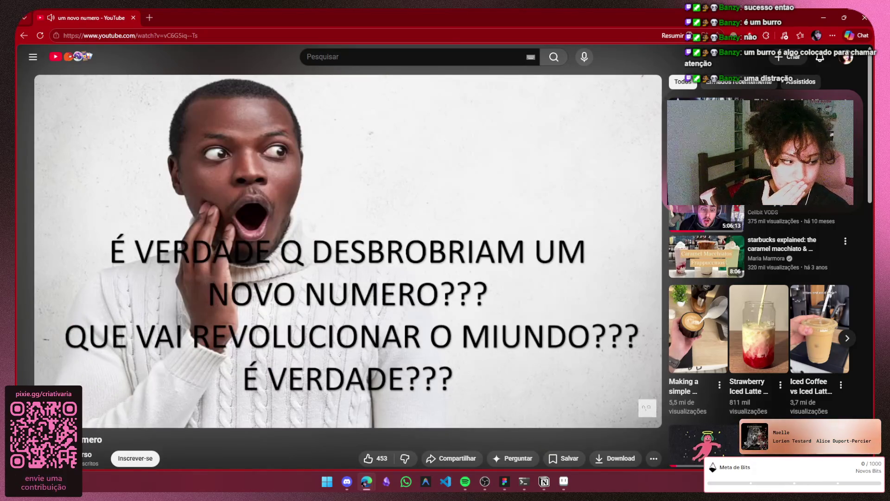
key(alt+Tab)
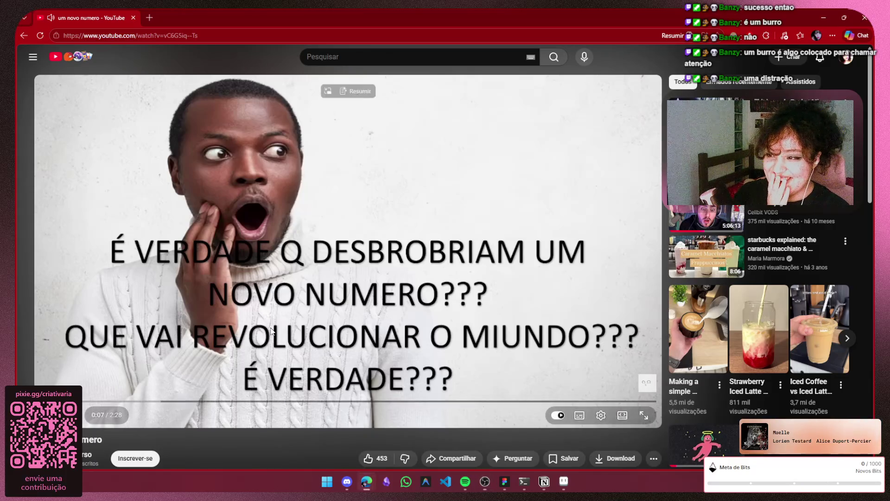
Watch the video with a pause at 0:15, stopping around 1:04 on the handwriting slide
click(427, 317)
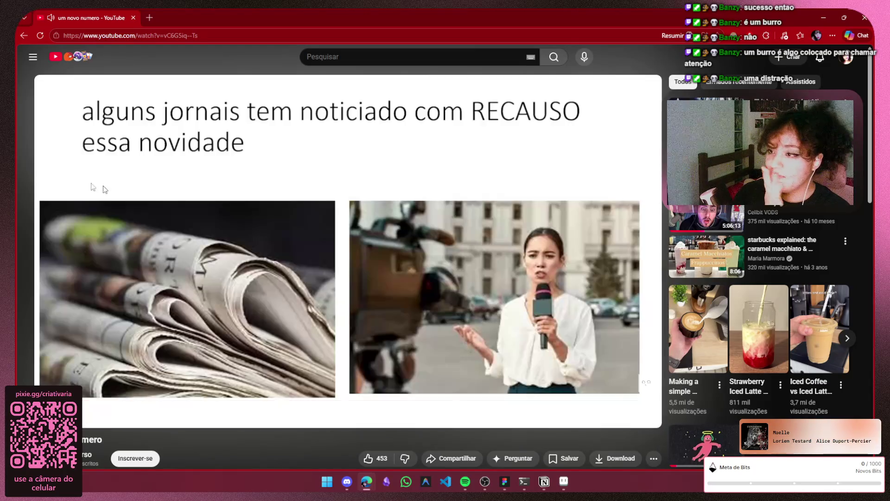
click(159, 245)
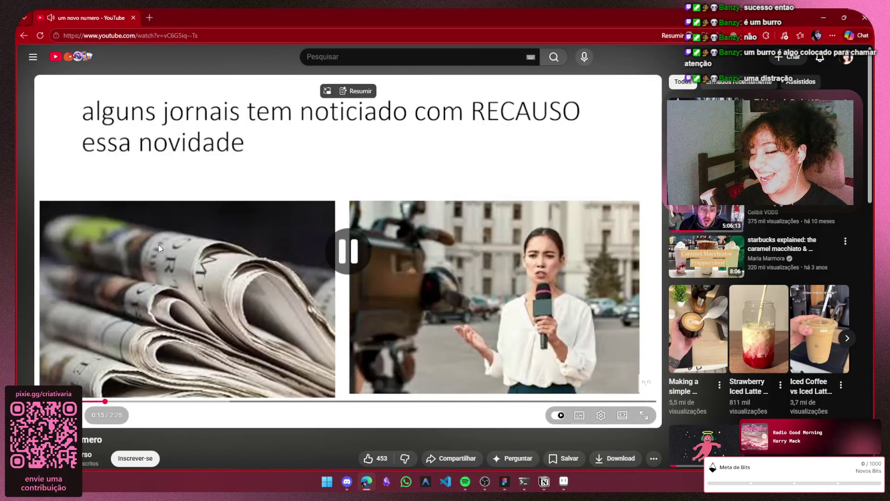
click(214, 266)
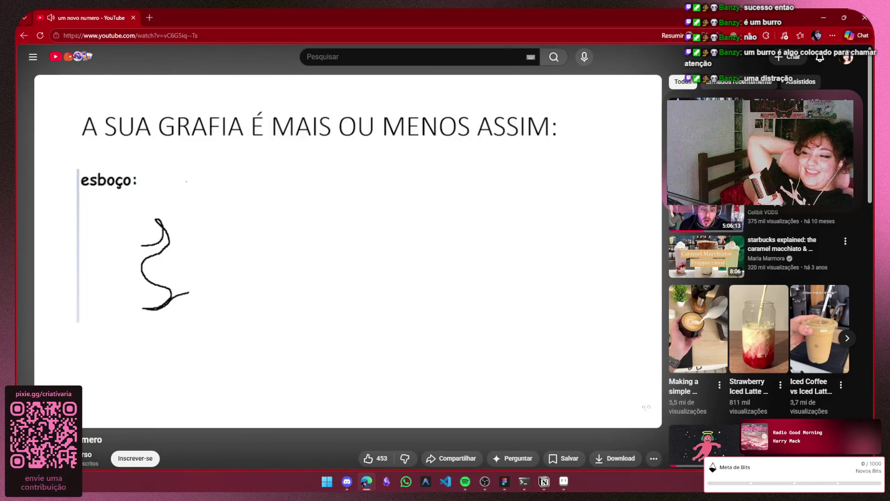
click(277, 331)
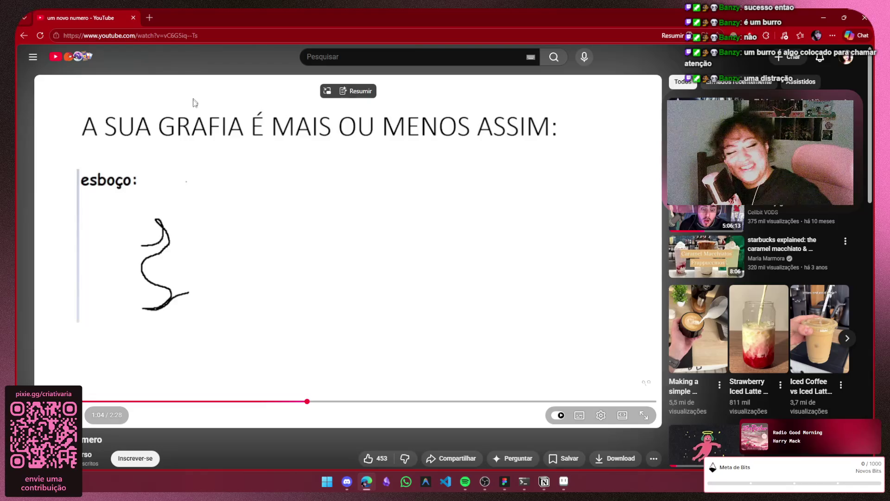
Resume and pause the video until it stops on the conclusion slide near 2:17
click(366, 269)
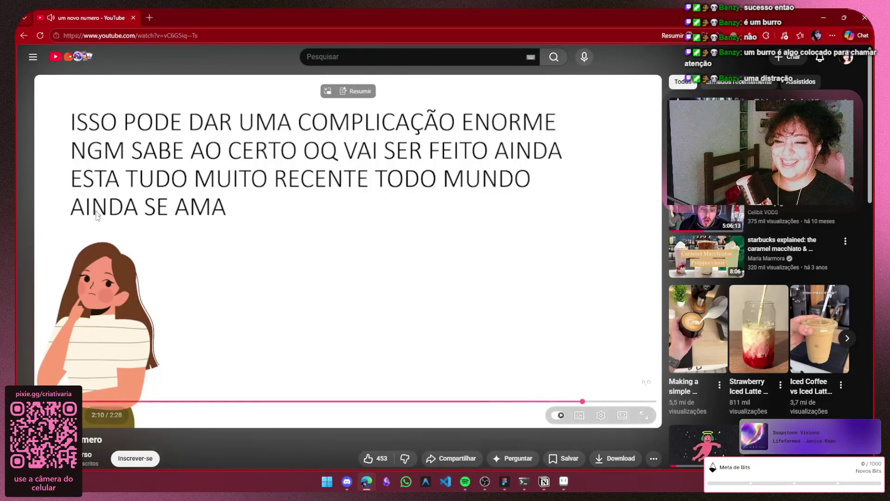
click(351, 210)
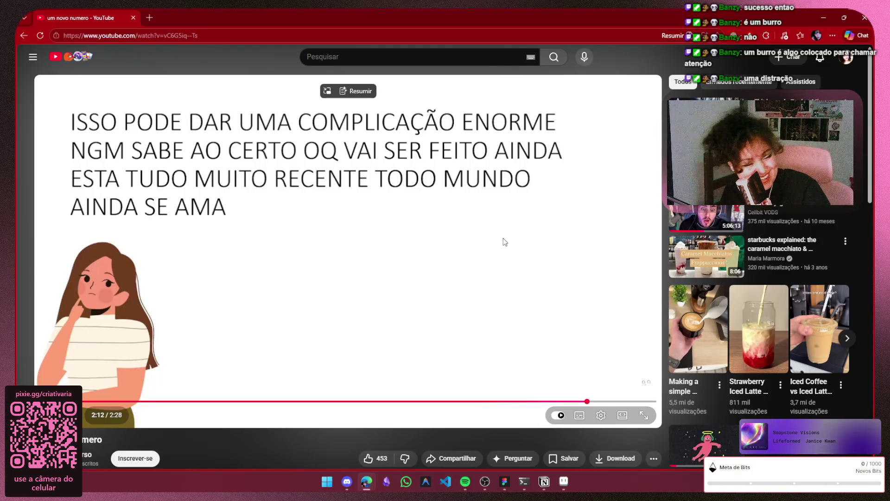
click(524, 233)
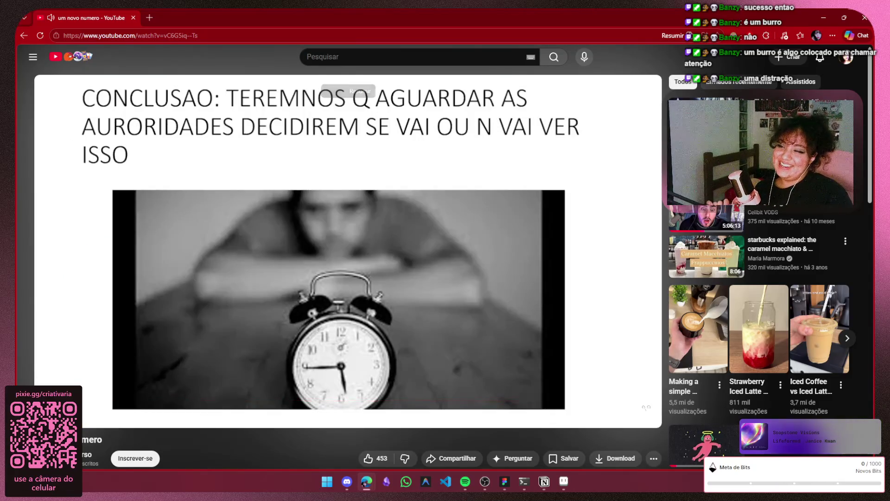
click(423, 299)
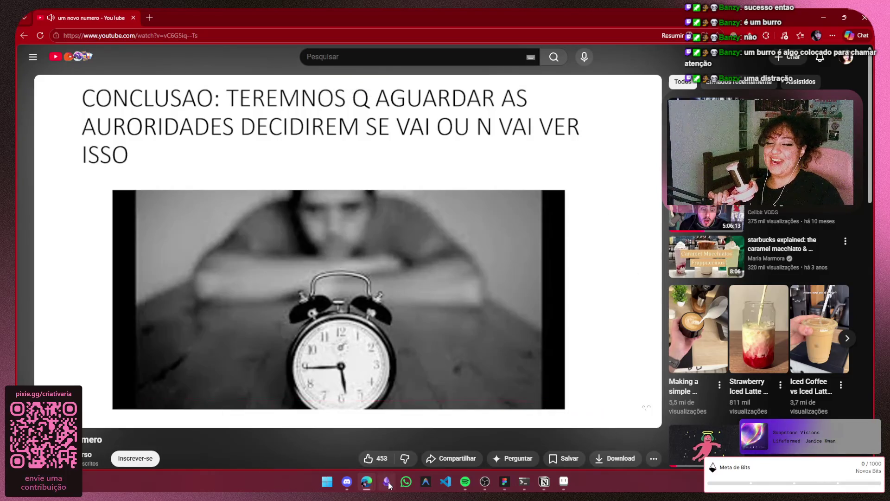
Jump back five seconds and let the video play to its end, reaching the next-video countdown
click(347, 481)
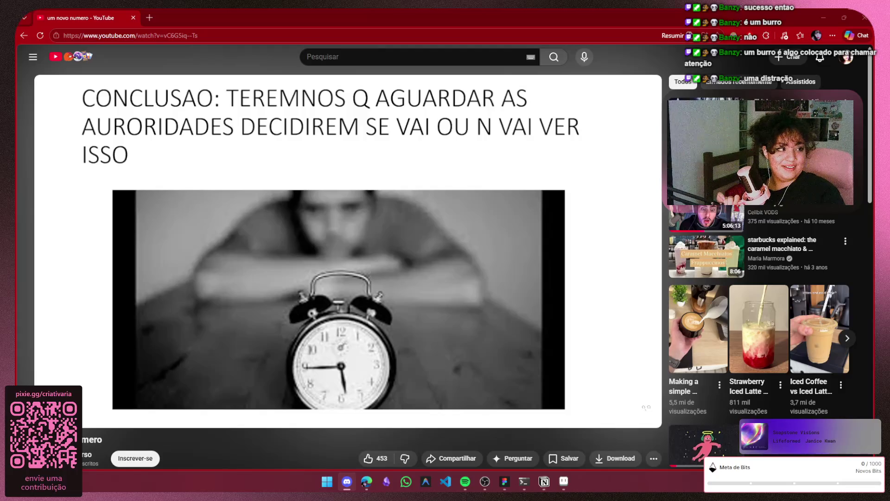
key(alt+Tab)
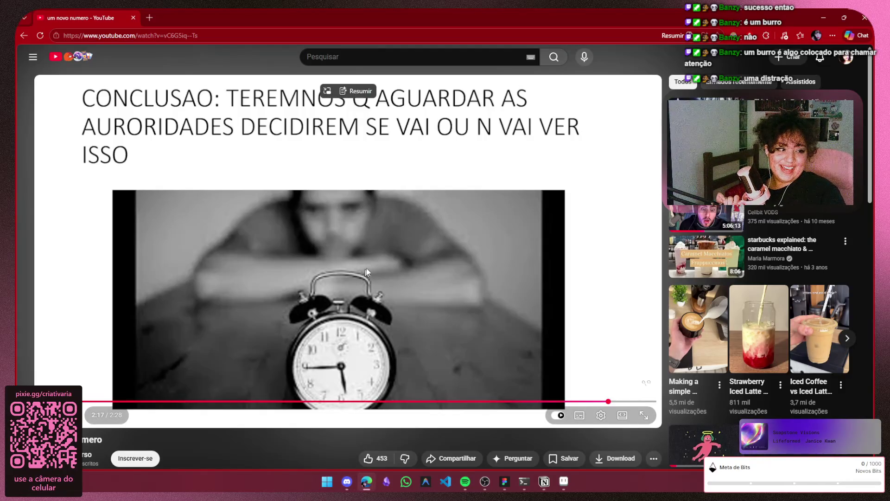
key(Left)
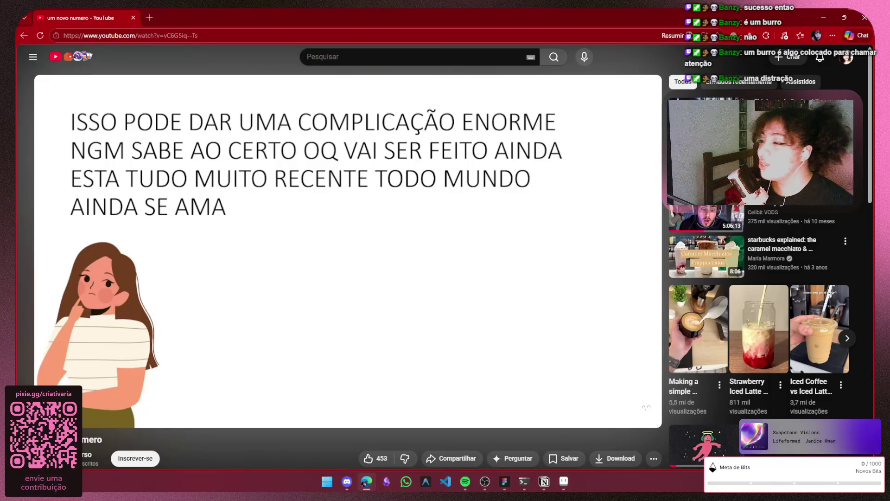
click(461, 323)
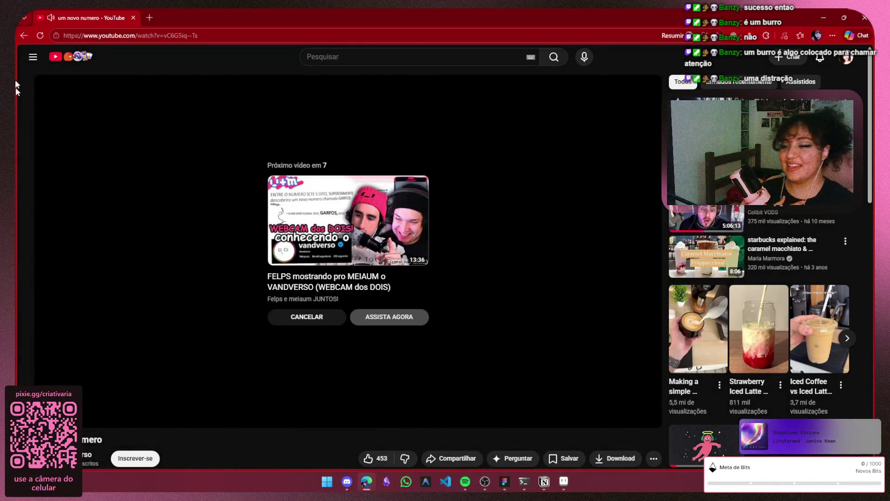
Cancel autoplay and like the comment 'Todo mundo ainda se ama!'
click(306, 316)
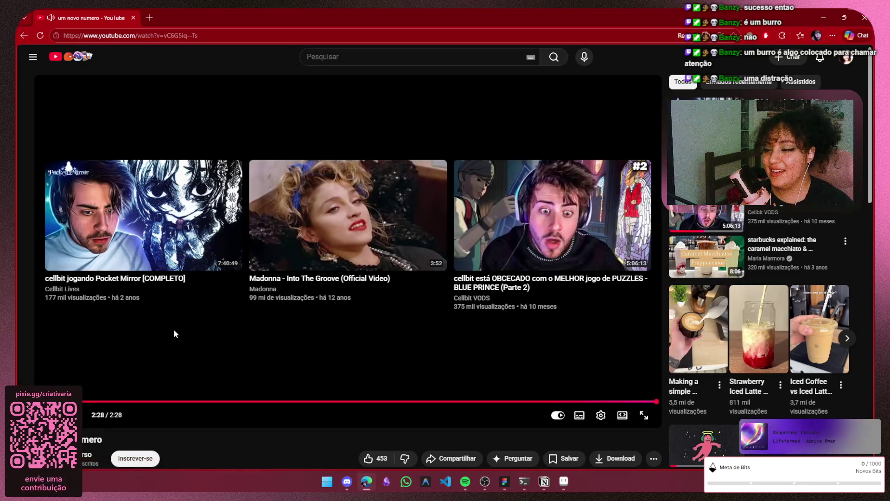
scroll(176, 324, down, 2)
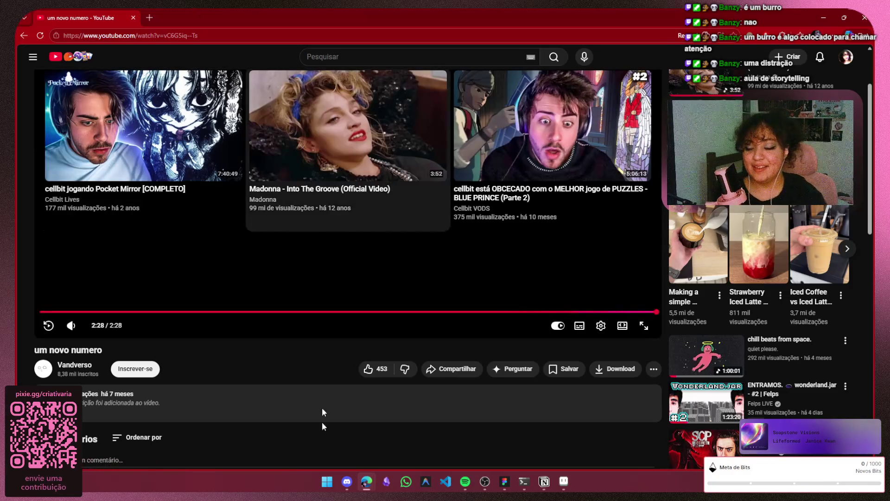
scroll(152, 443, down, 3)
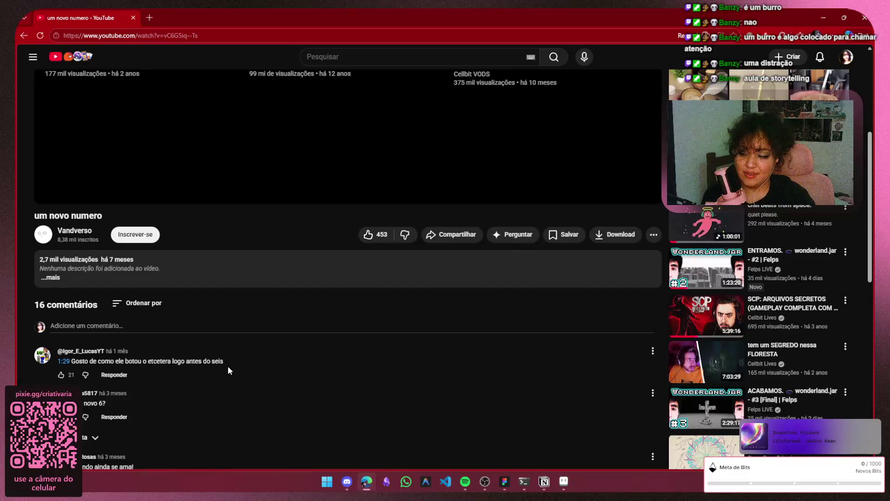
scroll(229, 371, down, 1)
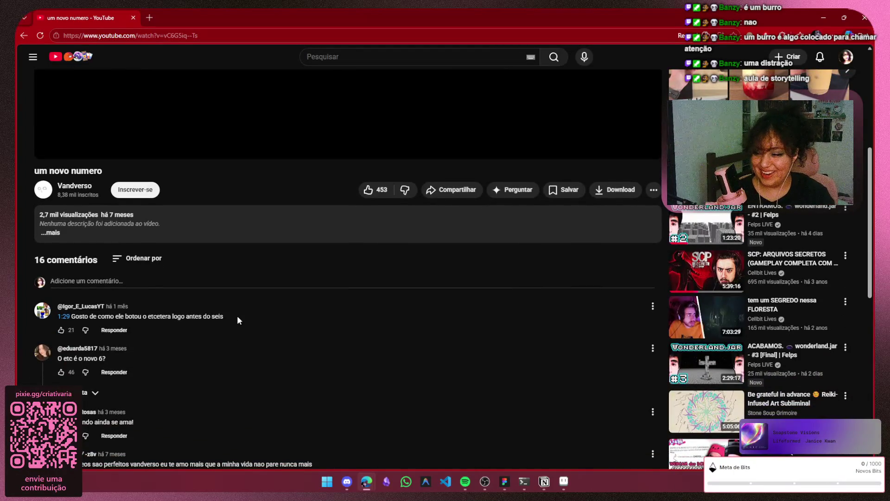
scroll(216, 372, down, 3)
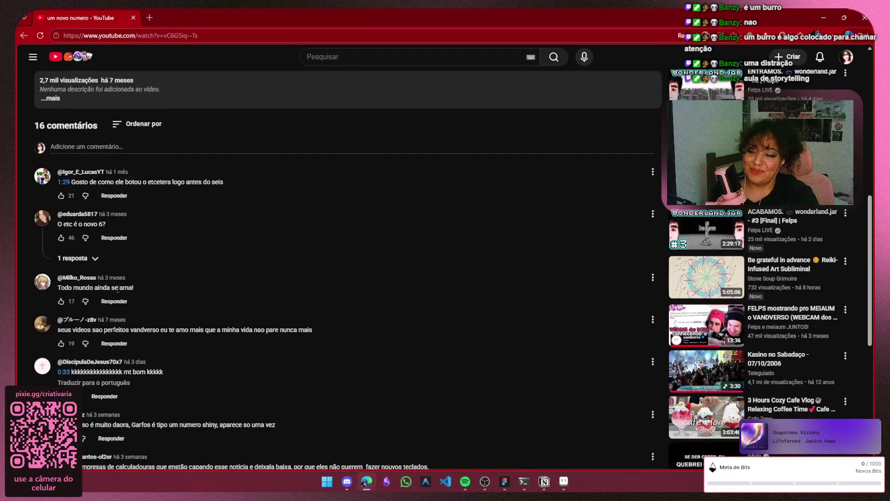
click(61, 302)
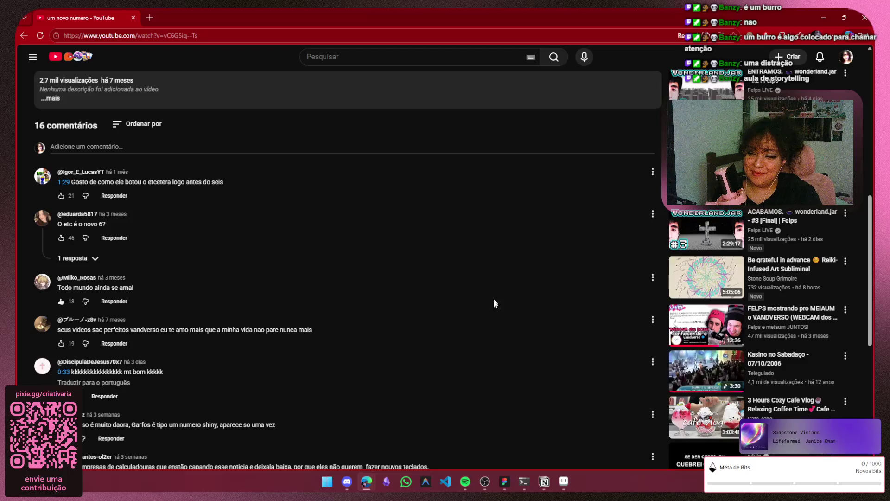
Expand the reply about hundreds, then close the browser window
scroll(416, 245, down, 6)
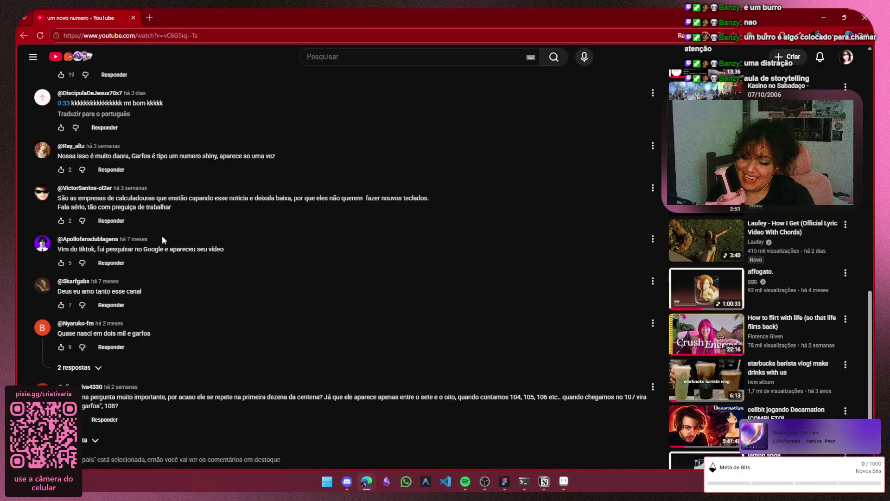
scroll(163, 239, down, 1)
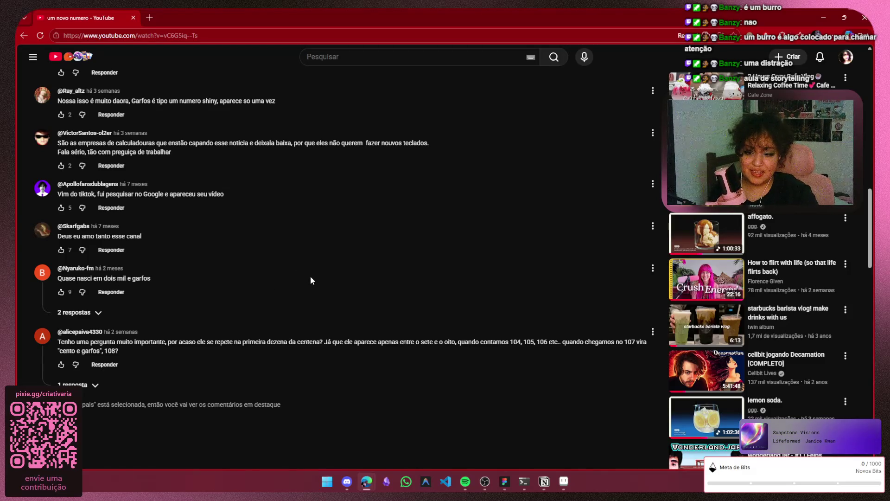
click(72, 385)
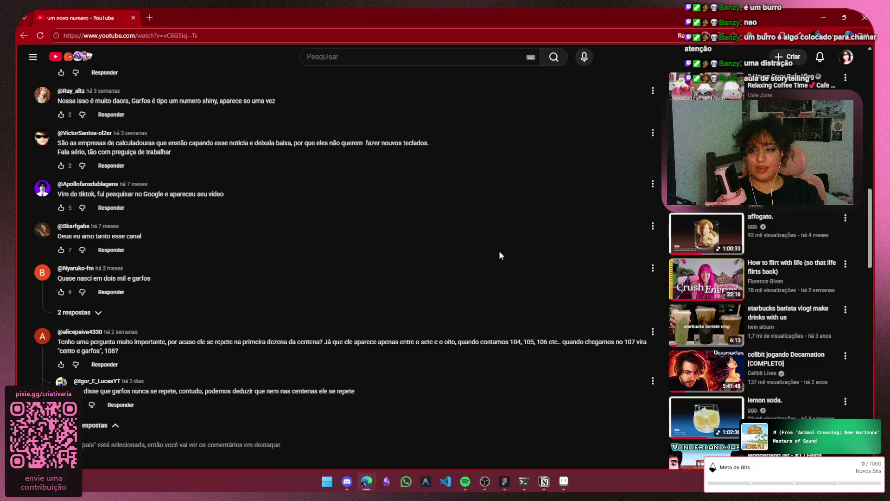
click(864, 18)
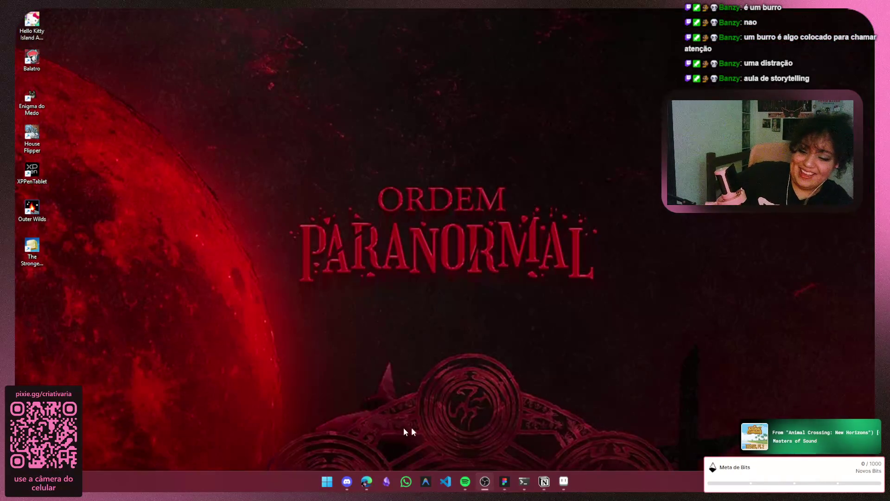
Bring Aseprite back and paint the left side of the shirt dark blue on Layer 2, undoing one stray stroke
click(564, 481)
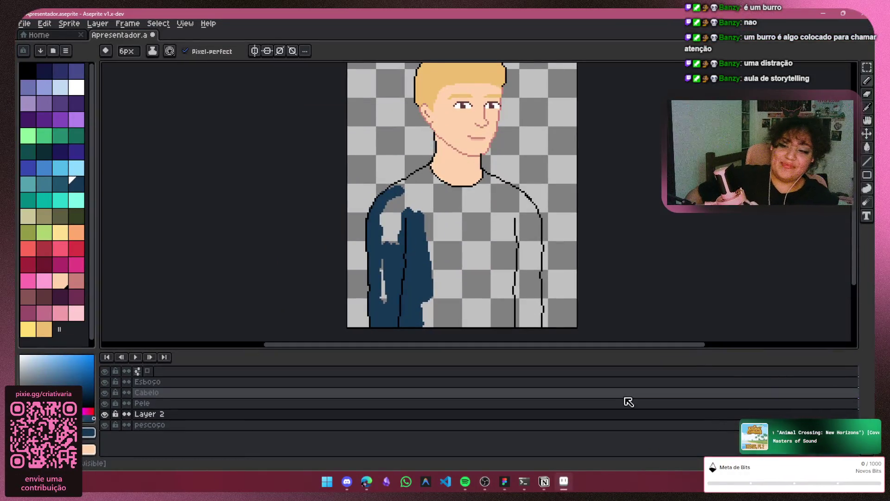
drag(390, 221, 384, 311)
key(ctrl+z)
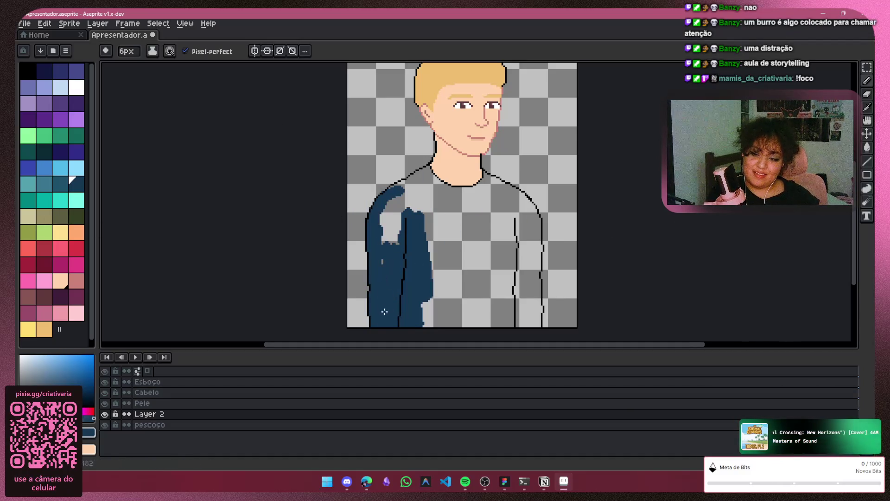
drag(387, 241, 410, 190)
drag(434, 259, 436, 278)
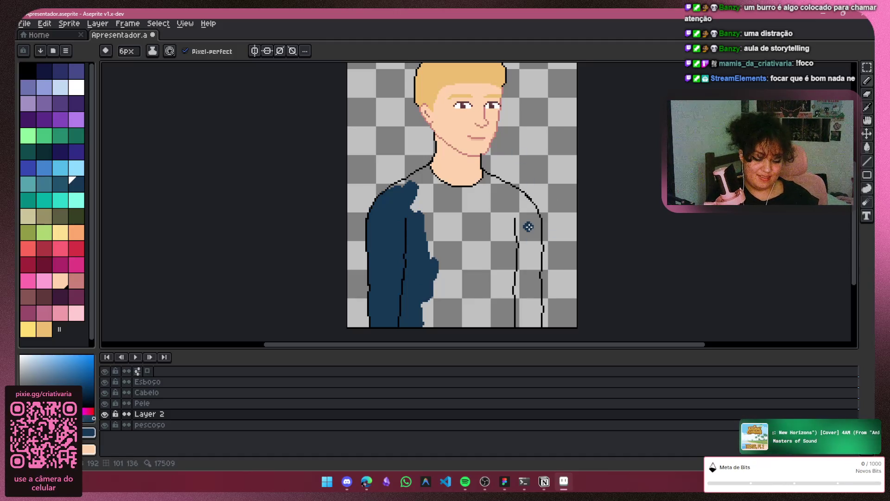
mouse_move(420, 207)
mouse_down()
mouse_move(429, 223)
mouse_move(411, 212)
mouse_up()
Brush dark blue across the middle and right of the torso and beside the neck
scroll(411, 310, down, 1)
mouse_move(411, 311)
mouse_down()
mouse_move(423, 332)
mouse_move(463, 328)
mouse_move(492, 234)
mouse_up()
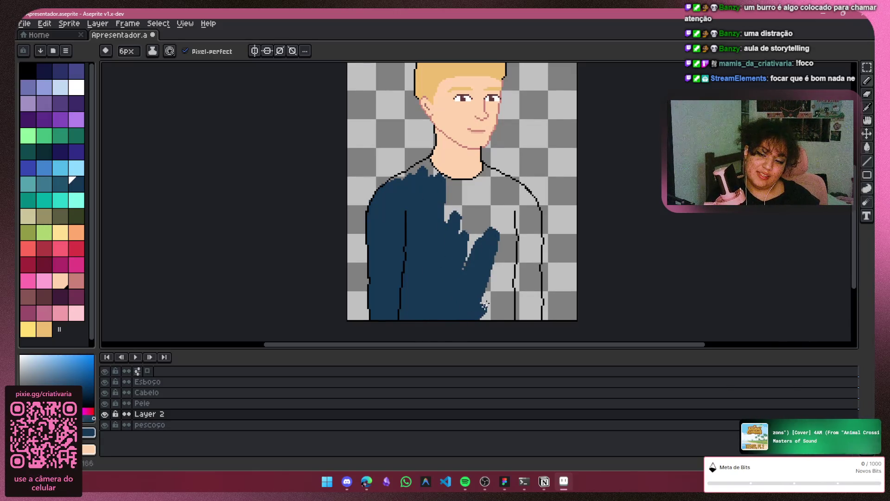
drag(478, 306, 489, 322)
scroll(489, 322, down, 3)
mouse_move(506, 278)
mouse_down()
mouse_move(510, 244)
mouse_move(493, 278)
mouse_move(450, 176)
mouse_up()
scroll(511, 295, up, 1)
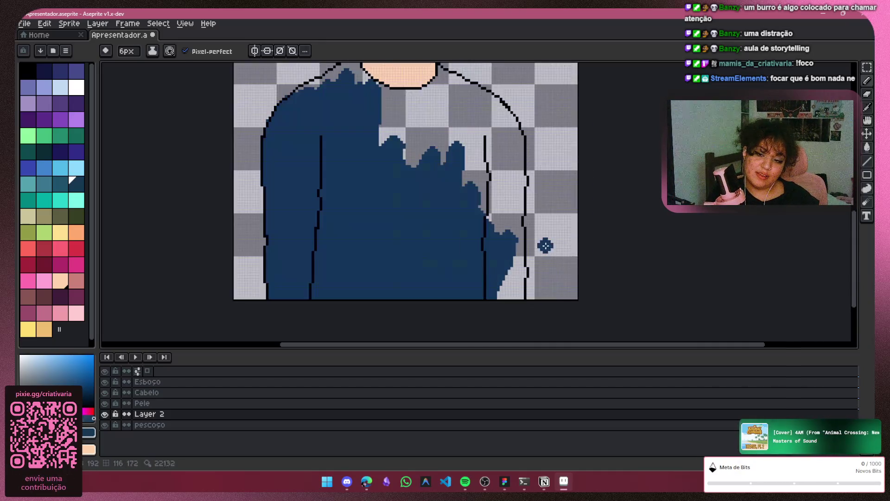
scroll(491, 301, up, 1)
mouse_move(486, 320)
mouse_down()
mouse_move(519, 304)
mouse_move(509, 275)
mouse_move(499, 280)
mouse_move(496, 161)
mouse_move(468, 139)
mouse_move(450, 149)
mouse_up()
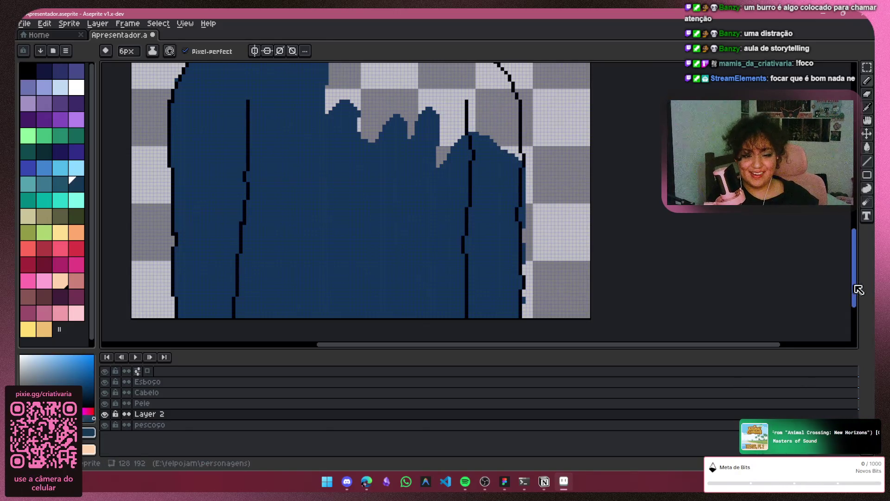
drag(857, 287, 857, 265)
mouse_move(341, 171)
mouse_down()
mouse_move(348, 124)
mouse_move(235, 111)
mouse_move(289, 107)
mouse_up()
mouse_move(297, 139)
mouse_down()
mouse_move(426, 110)
mouse_move(387, 249)
mouse_move(432, 161)
mouse_move(483, 195)
mouse_move(497, 246)
mouse_up()
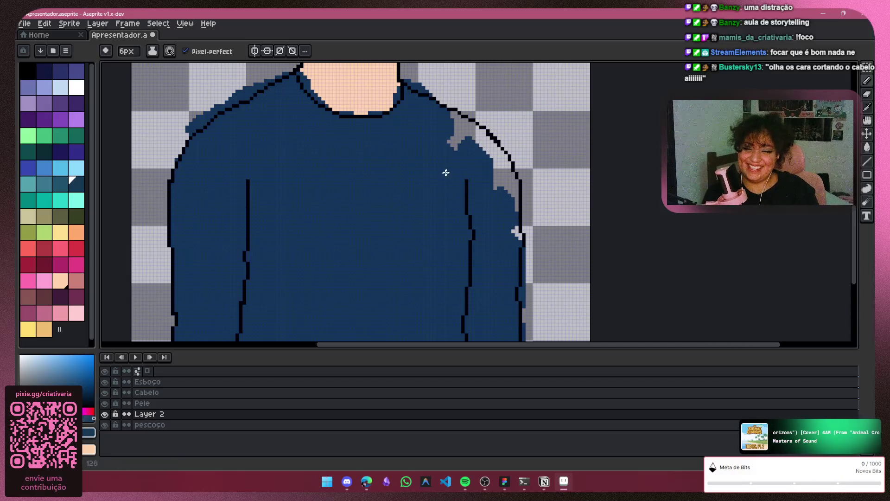
Paint the remaining grey pixels by the right shoulder and sleeve edge dark blue, then switch to the desktop
drag(482, 144, 451, 127)
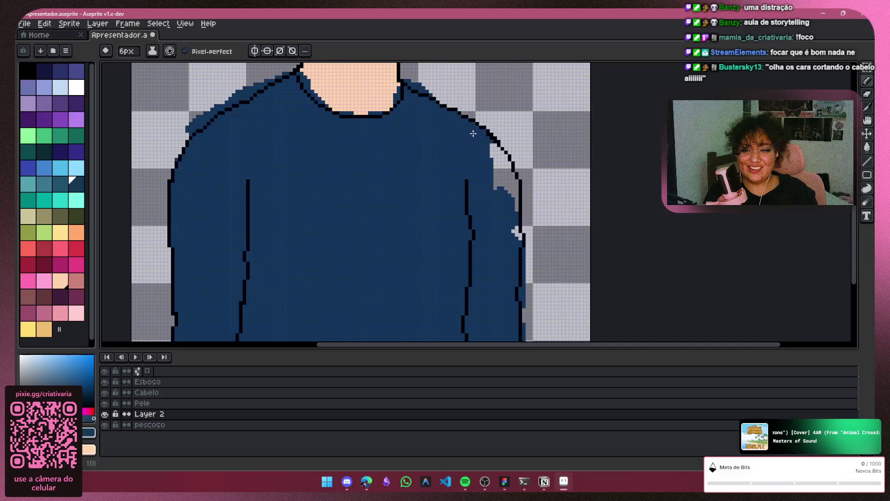
drag(505, 173, 505, 181)
drag(515, 227, 519, 239)
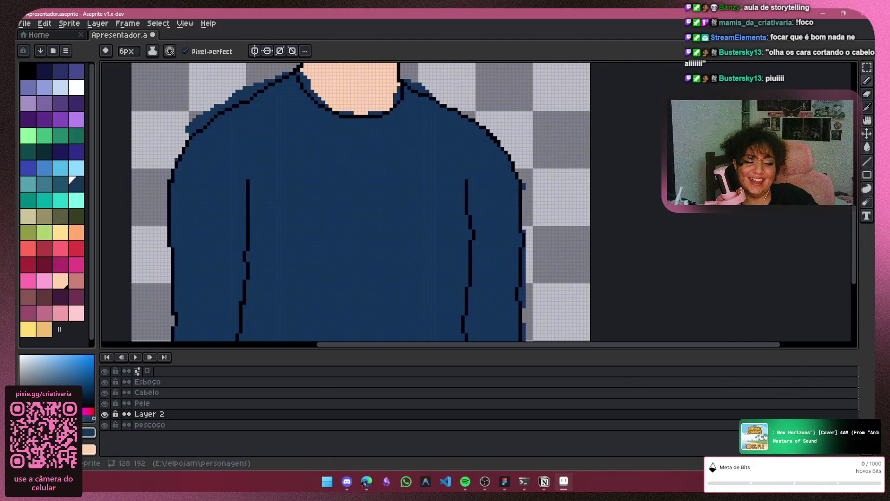
key(alt+Tab)
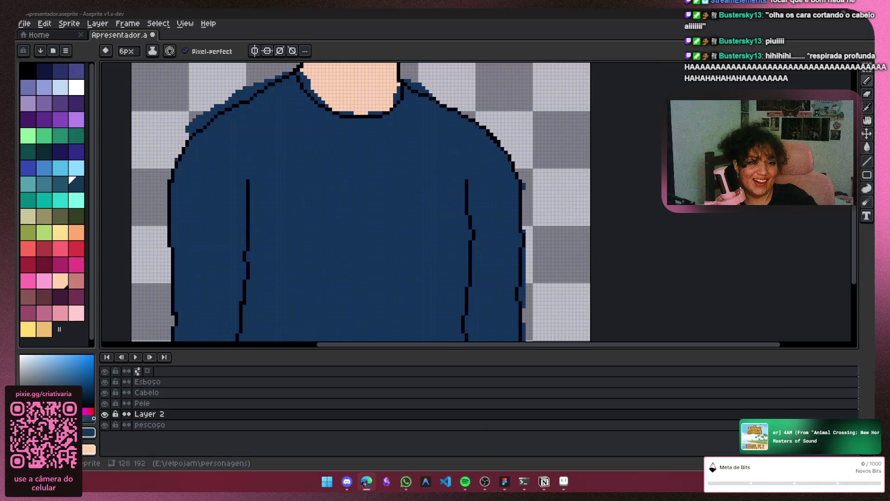
key(super+d)
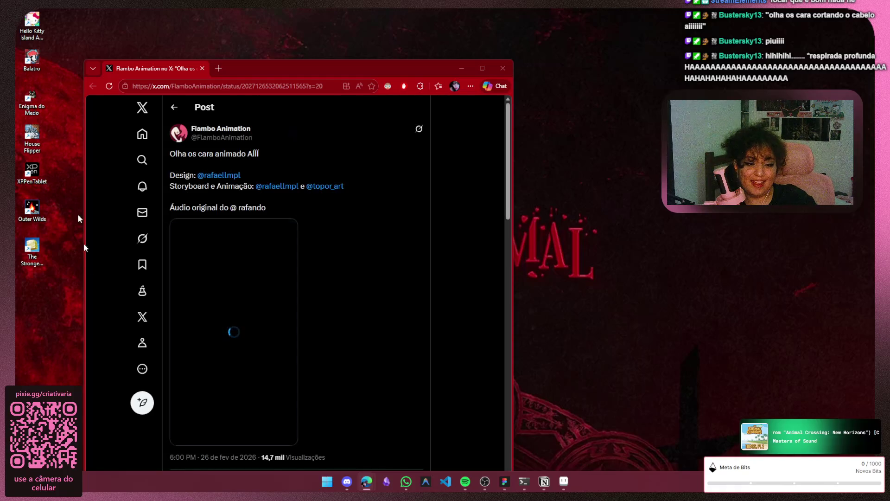
Maximize Edge on the X post, play its video fullscreen and restart it from the beginning
click(478, 69)
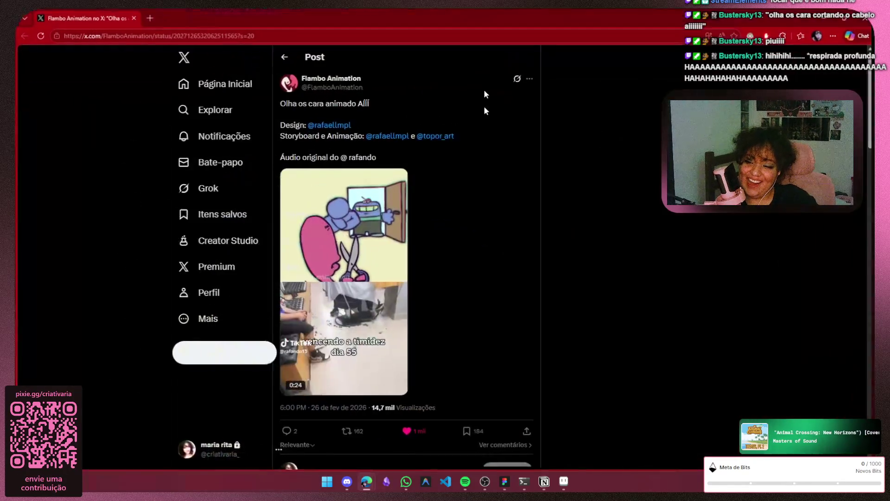
key(F11)
click(407, 348)
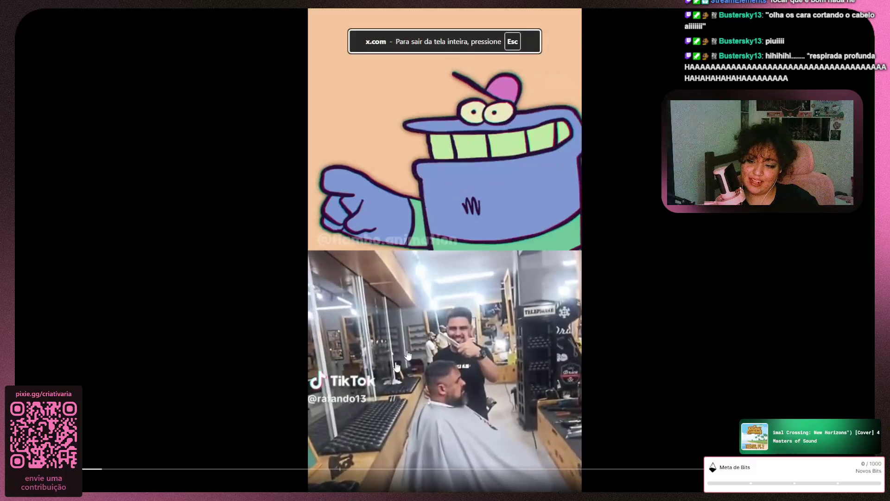
click(94, 469)
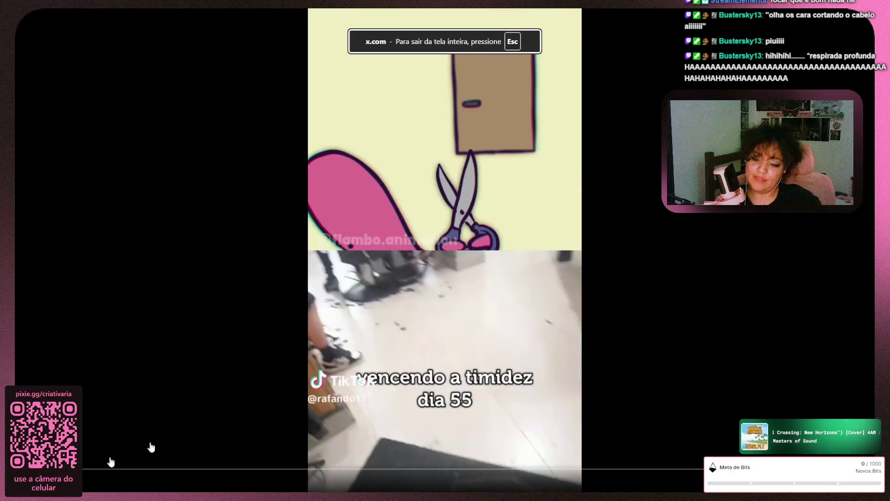
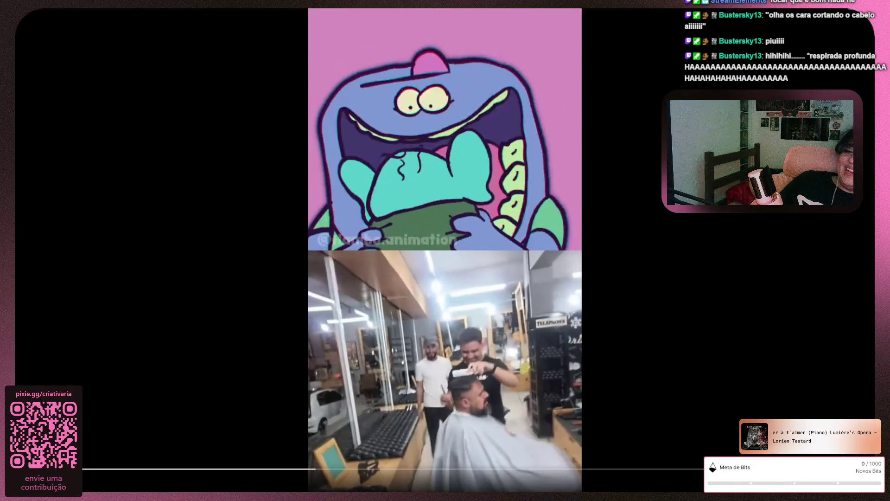
Rewind the haircut video a little, then exit fullscreen and restore the Edge window
click(308, 470)
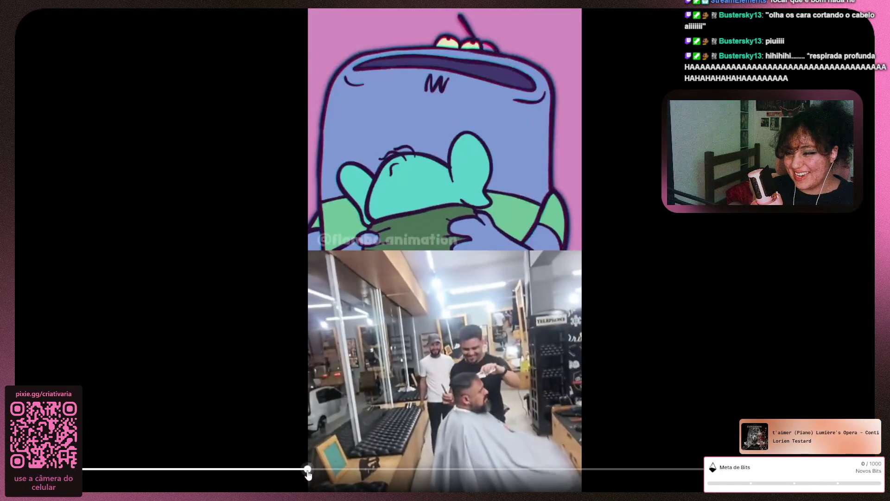
click(302, 469)
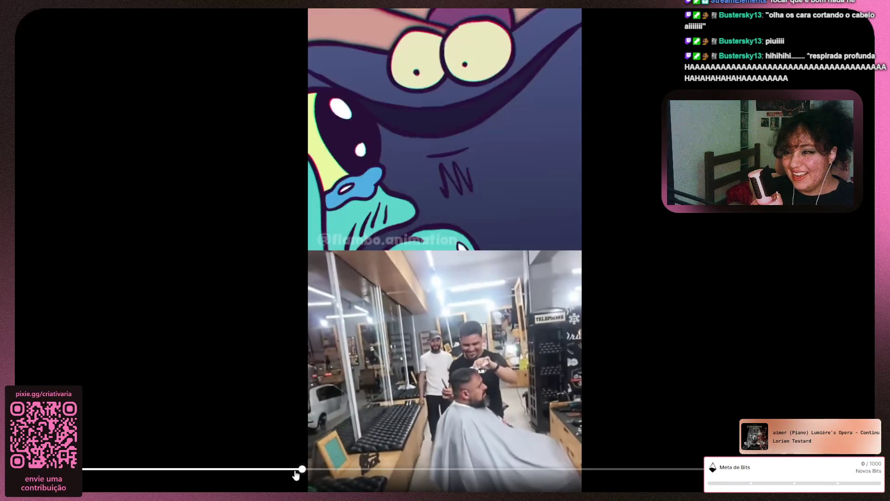
click(295, 470)
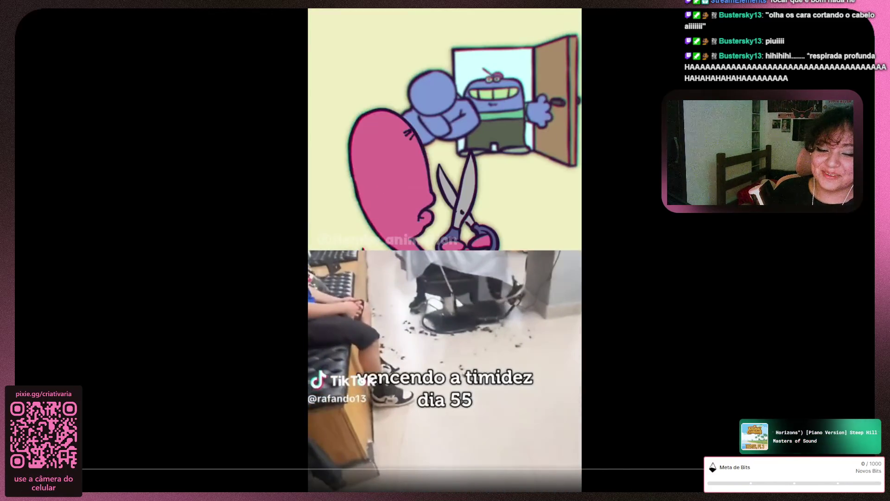
key(Escape)
double_click(726, 23)
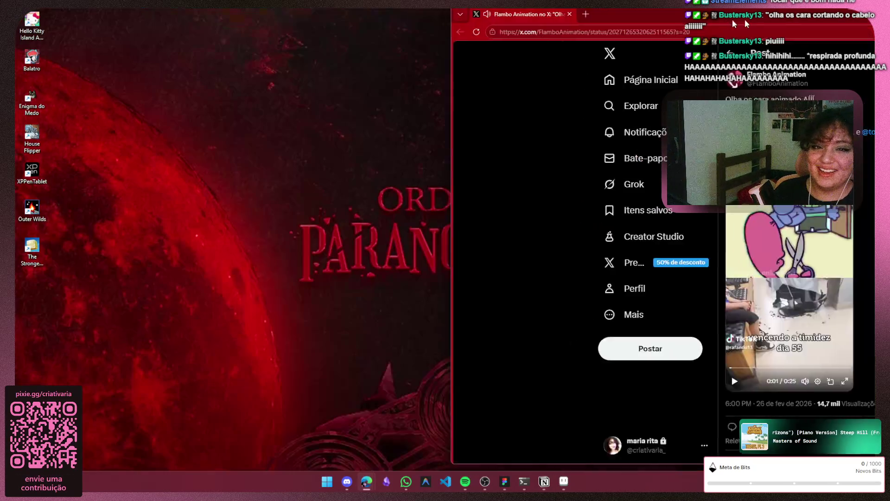
Minimize Edge, return to Aseprite and pick the Eraser tool
click(827, 14)
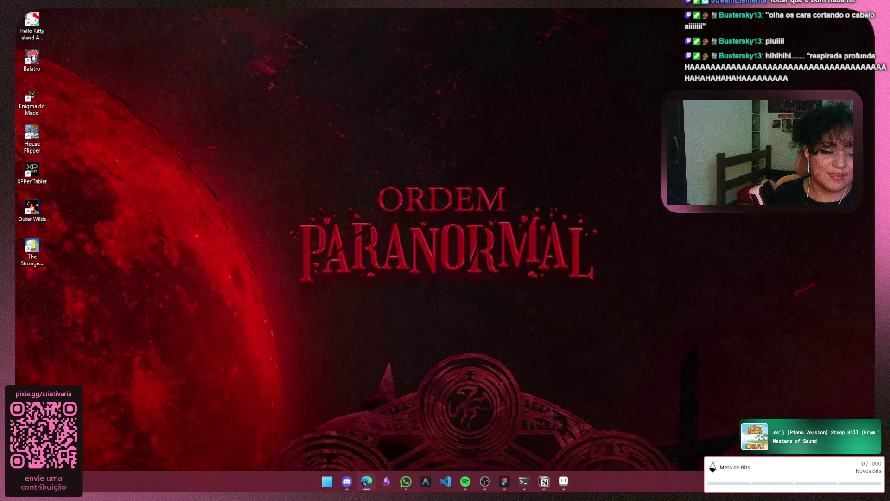
key(alt+Tab)
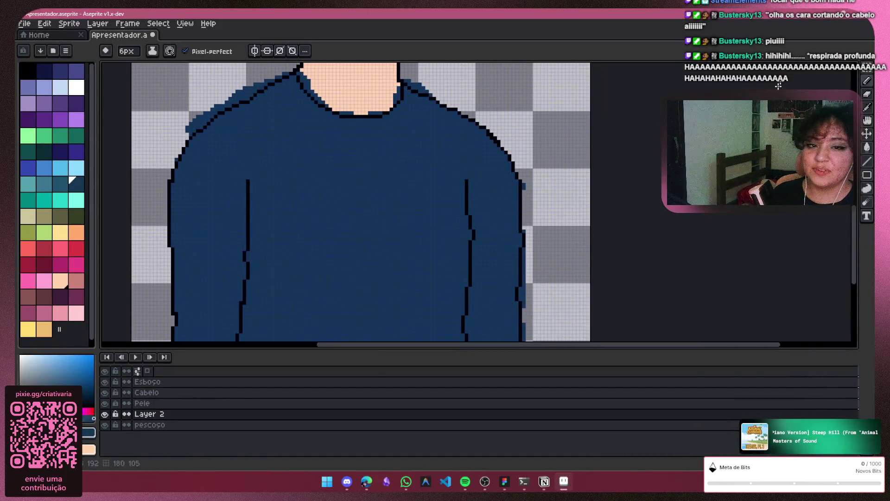
click(866, 93)
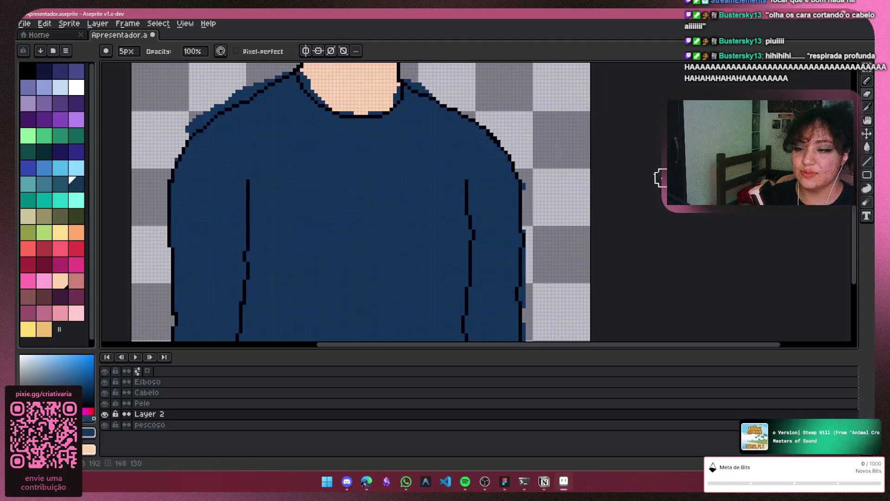
Make the Esboço layer active and open its Layer Properties
drag(858, 268, 858, 286)
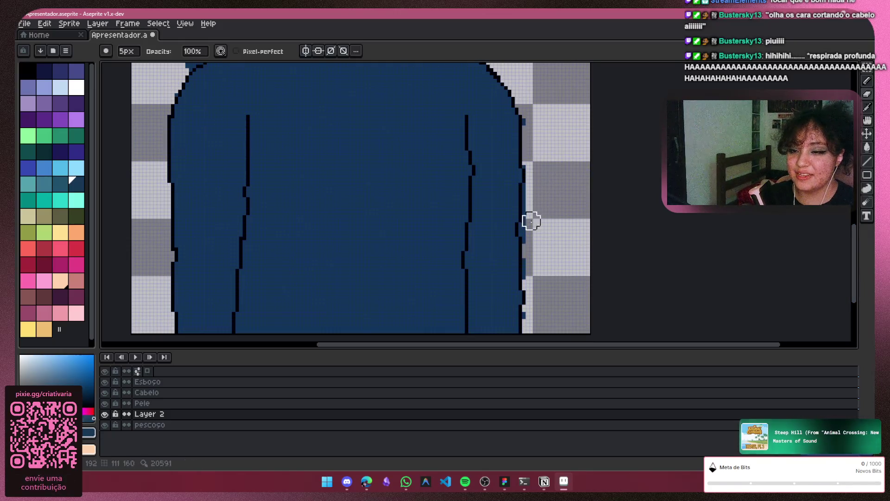
click(168, 381)
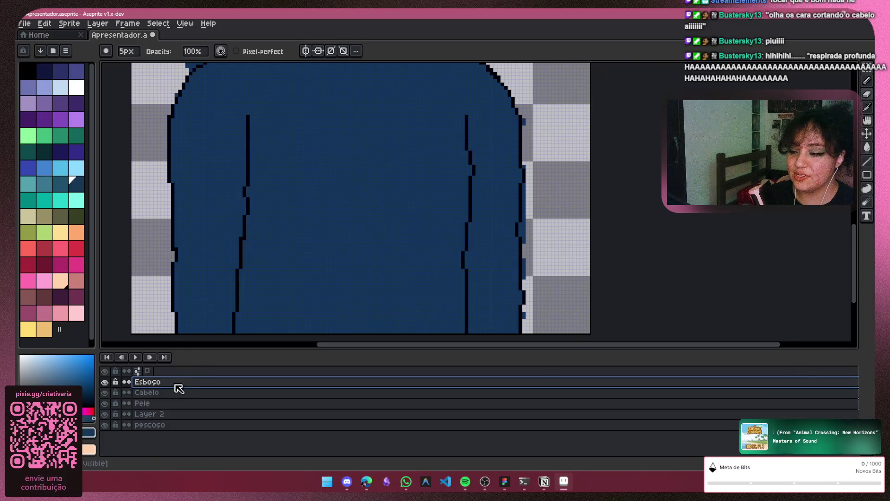
double_click(184, 383)
Preview the Esboço layer in Darken, Color Burn, Multiply, Screen, Overlay and Soft Light modes
click(251, 179)
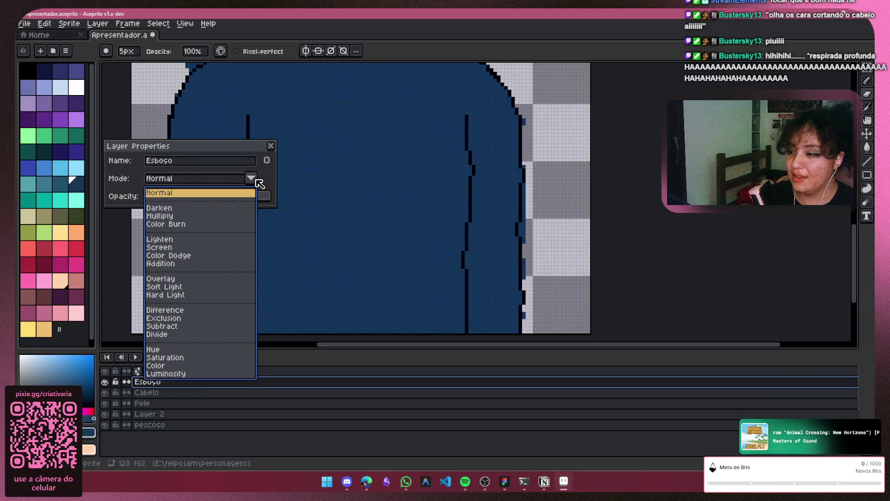
click(216, 211)
click(251, 178)
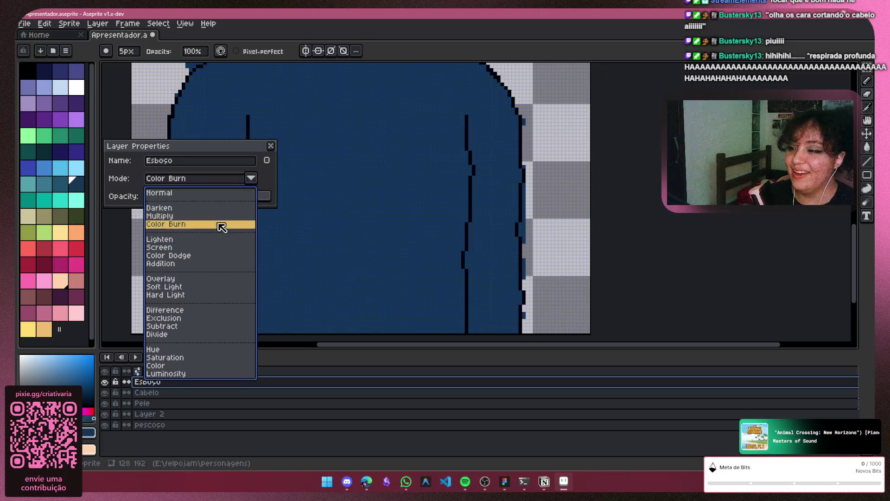
click(218, 224)
click(251, 179)
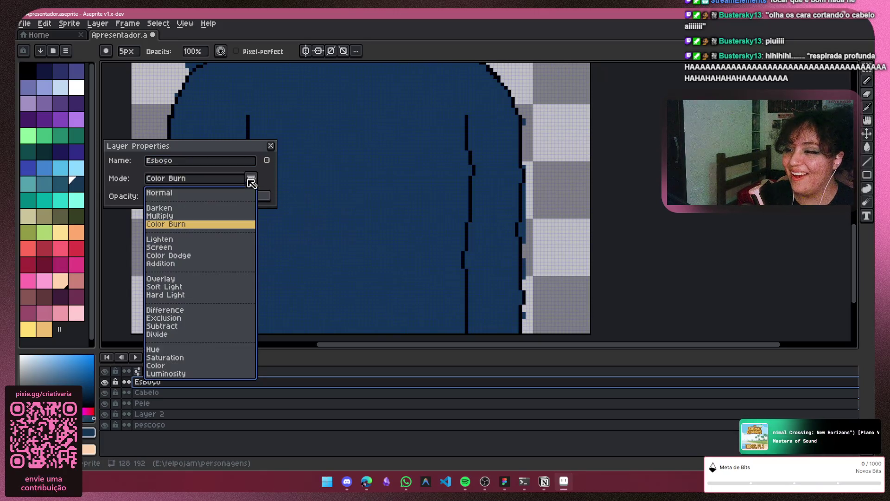
click(204, 216)
click(251, 179)
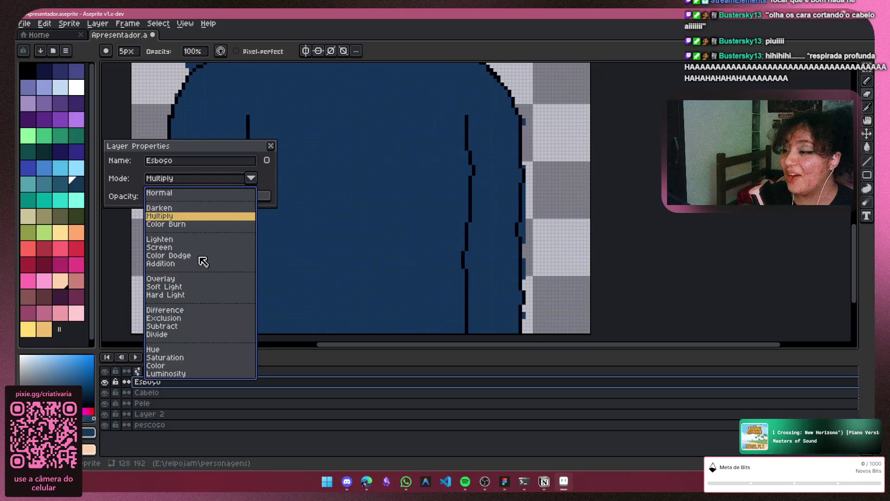
click(206, 247)
click(250, 178)
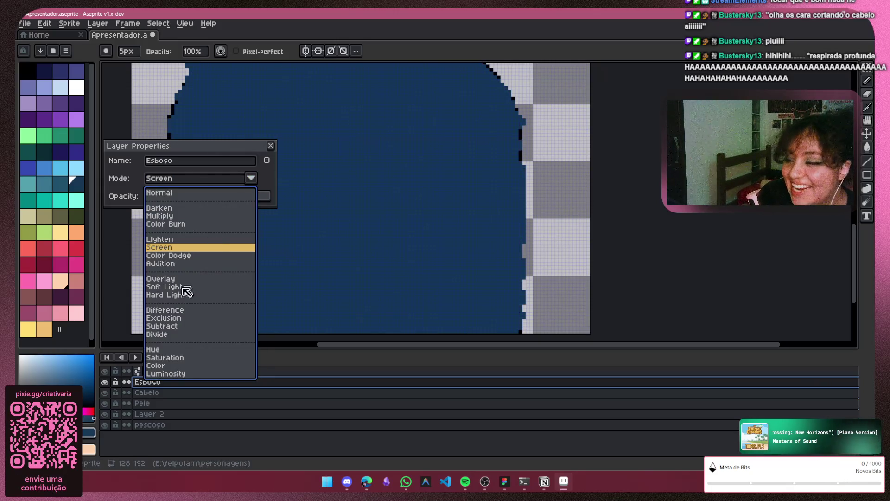
click(196, 280)
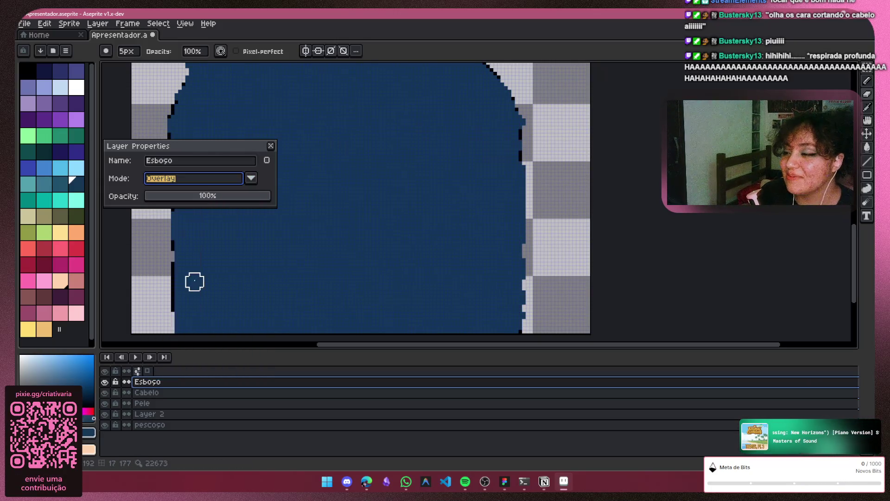
click(251, 179)
click(183, 287)
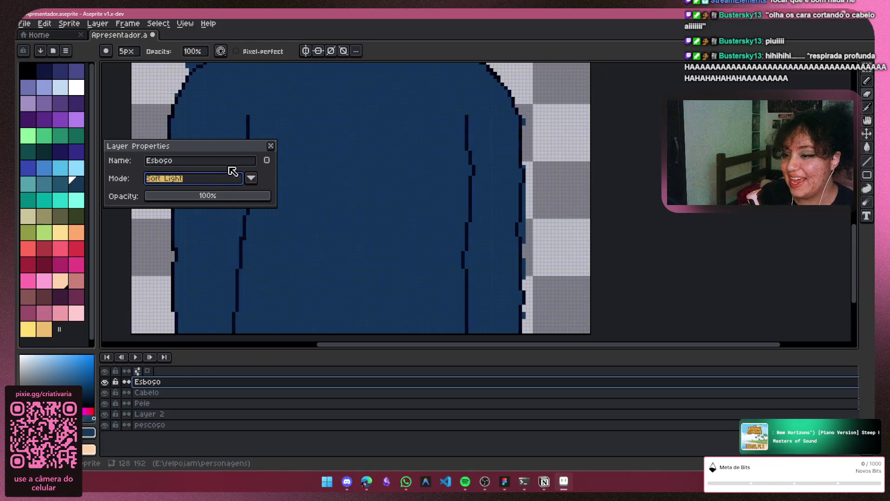
click(251, 179)
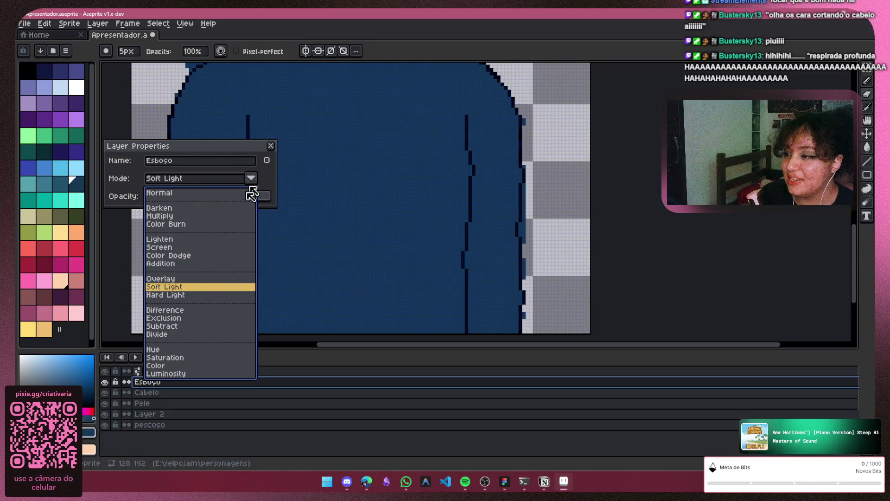
click(195, 306)
Try Difference, Subtract, Exclusion, Divide, Saturation, Hue and Hard Light, then keep Soft Light
click(251, 179)
click(176, 310)
click(250, 178)
click(167, 326)
click(251, 179)
click(163, 318)
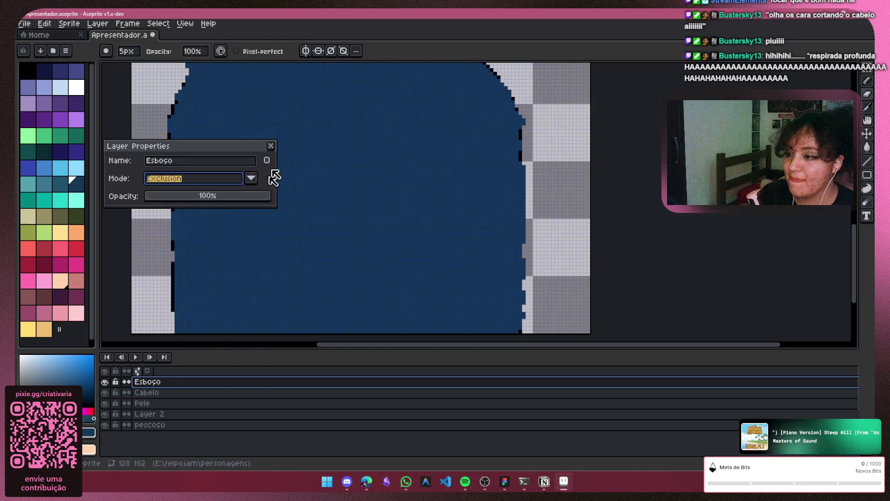
click(251, 178)
click(157, 334)
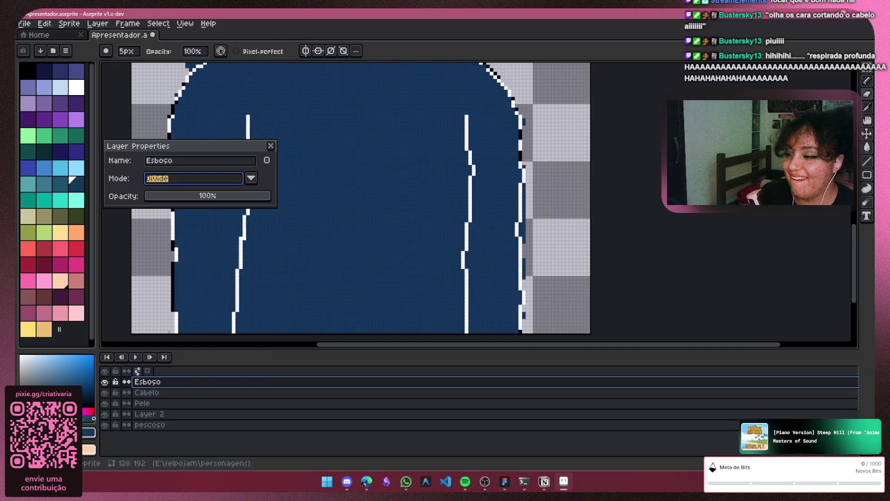
click(251, 178)
click(174, 358)
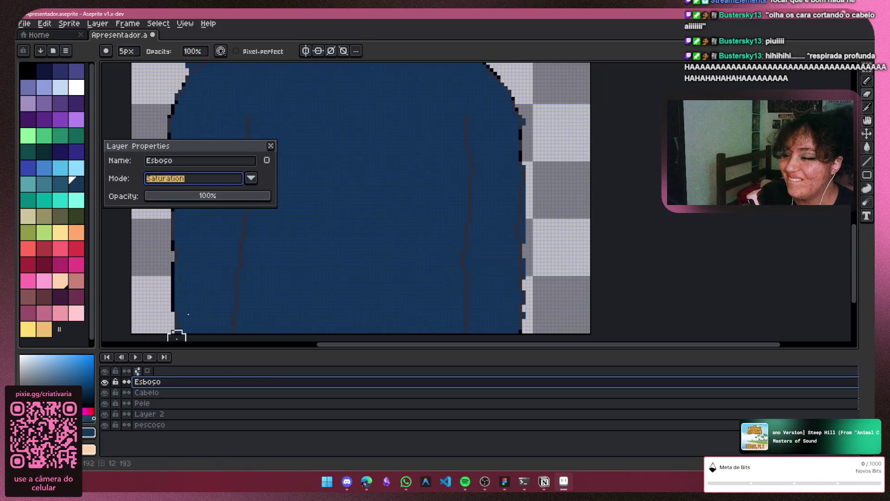
click(251, 178)
click(161, 349)
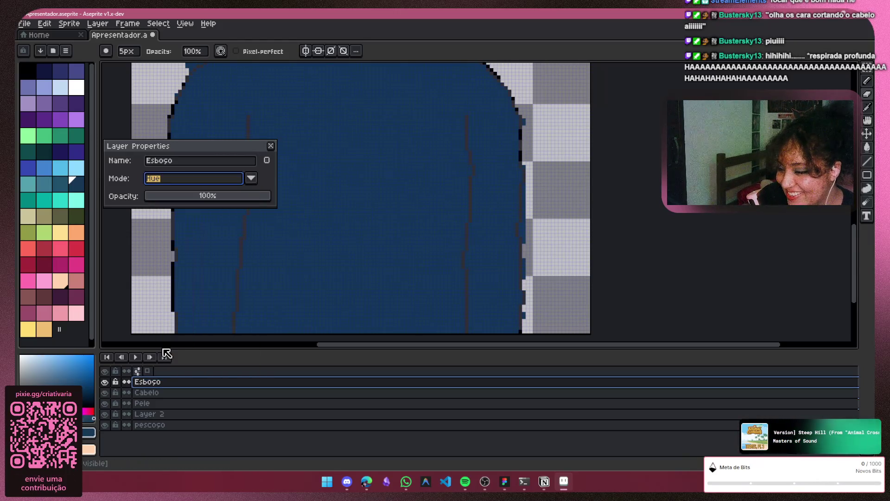
click(252, 184)
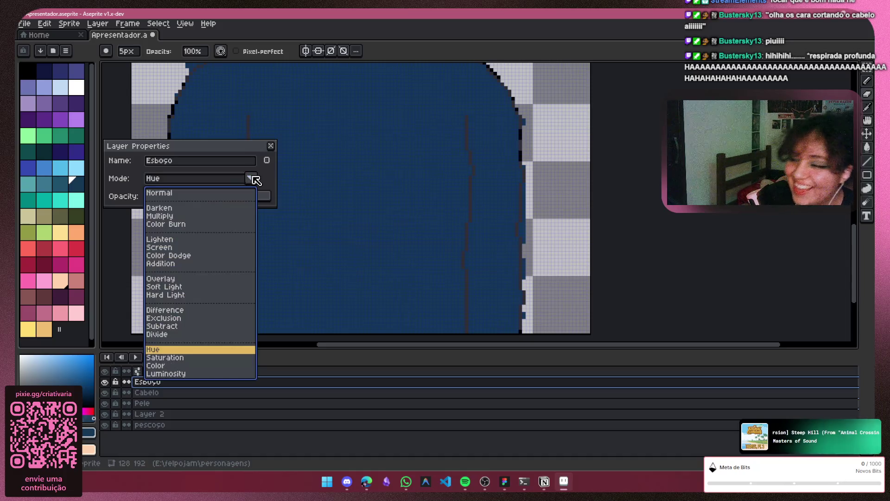
click(180, 295)
click(251, 178)
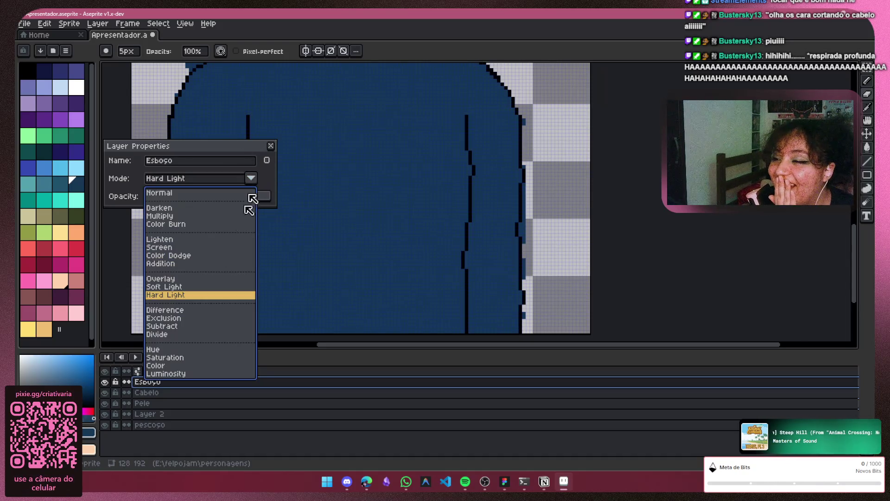
click(179, 286)
click(271, 146)
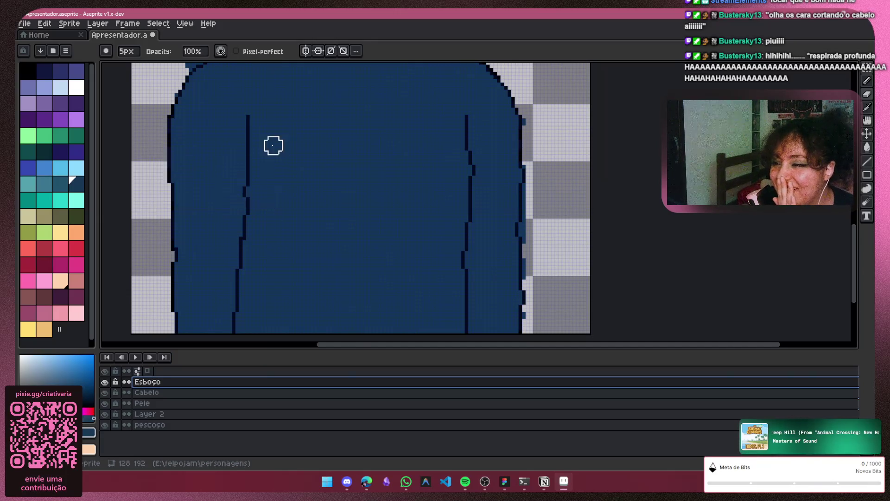
Zoom in on the chin and neck, switch to the 1 px Pencil, and toggle Pele's visibility
scroll(353, 200, up, 2)
scroll(352, 200, down, 3)
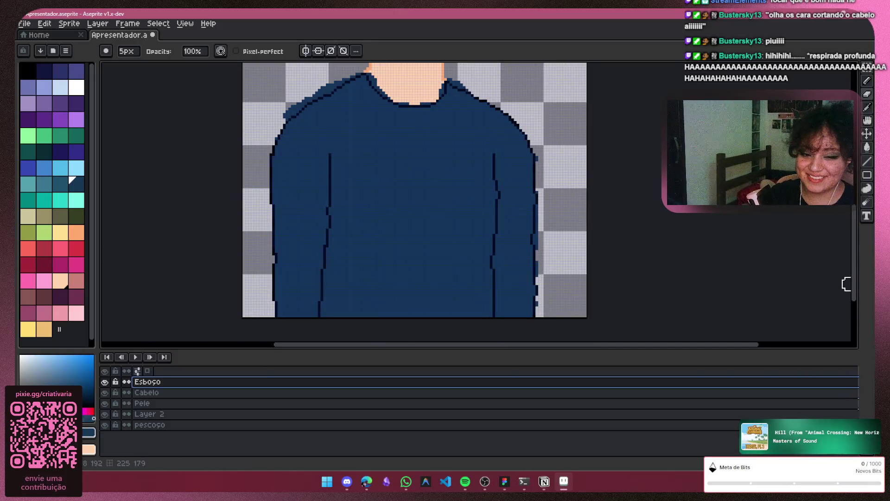
drag(854, 281, 841, 221)
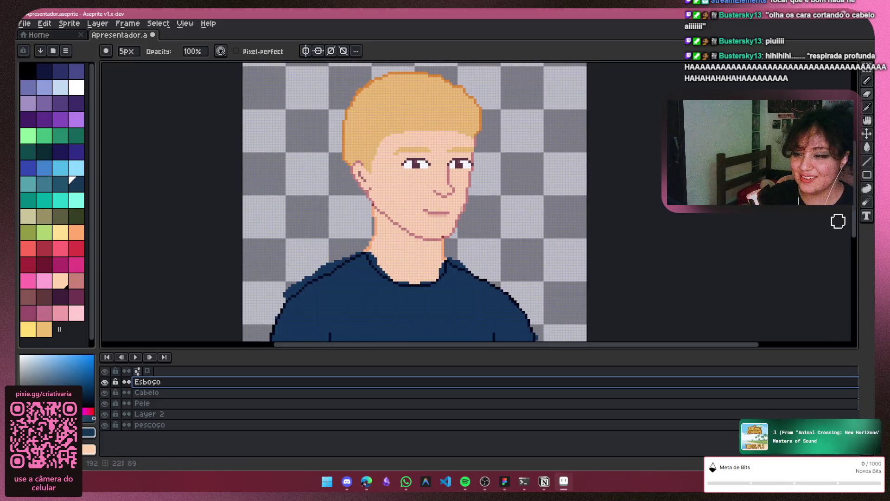
scroll(463, 218, up, 2)
key(v)
key(b)
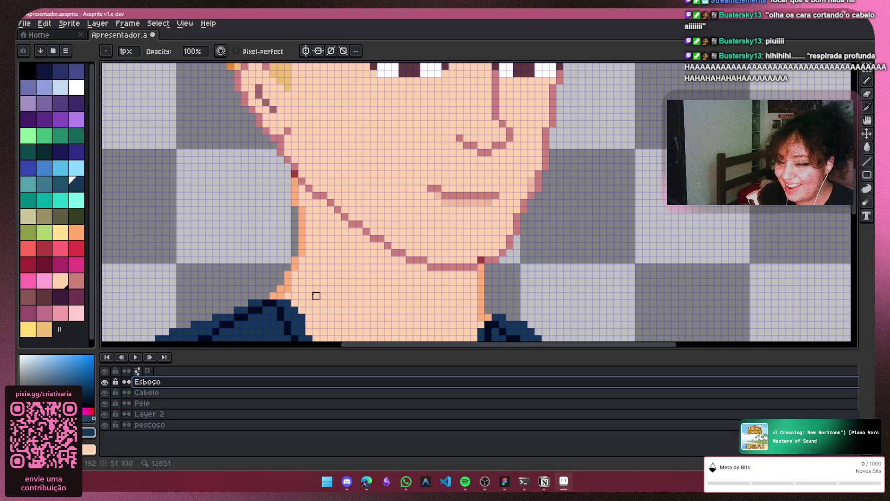
click(106, 403)
click(105, 403)
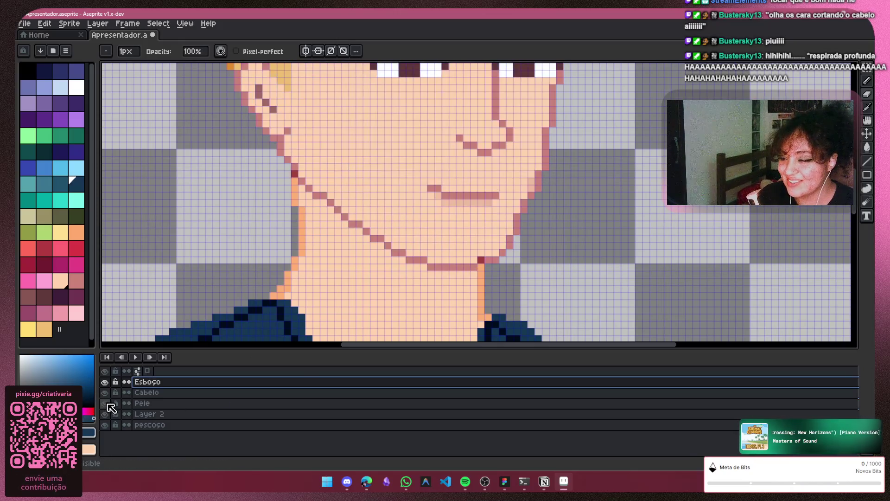